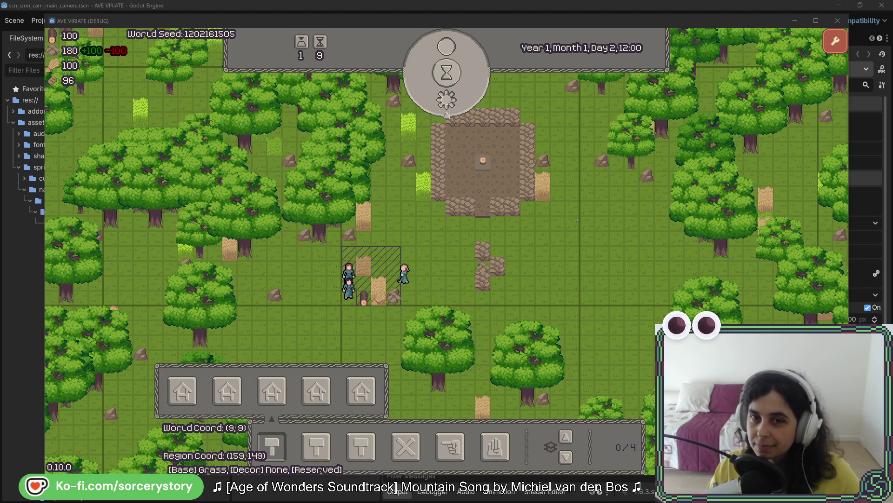
Focus the game window, pan up, and inspect a walking villager, then deselect it.
click(598, 184)
key(w)
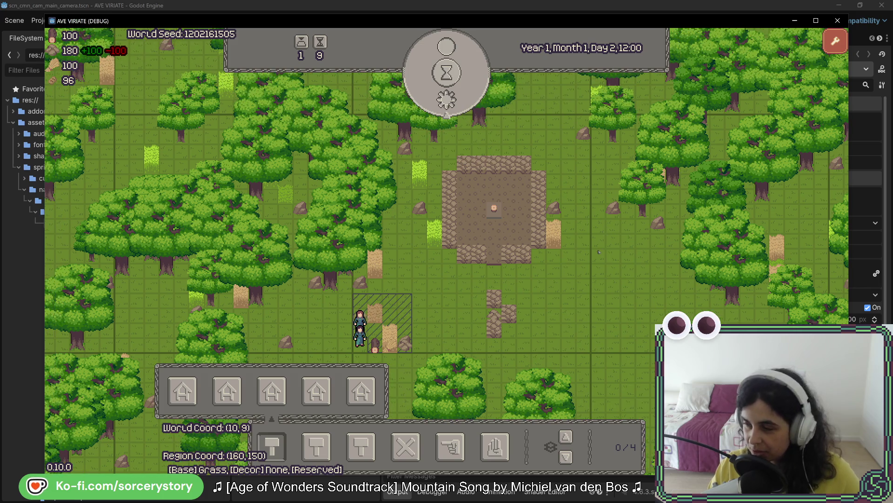
key(w)
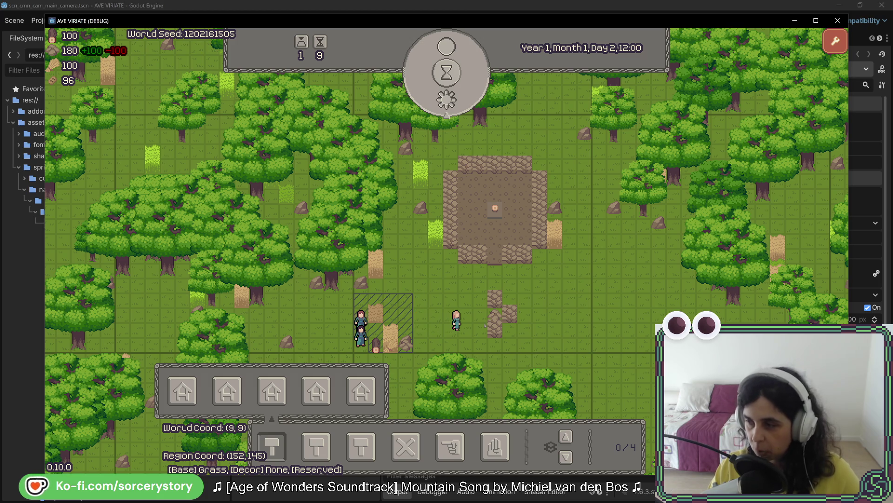
click(485, 324)
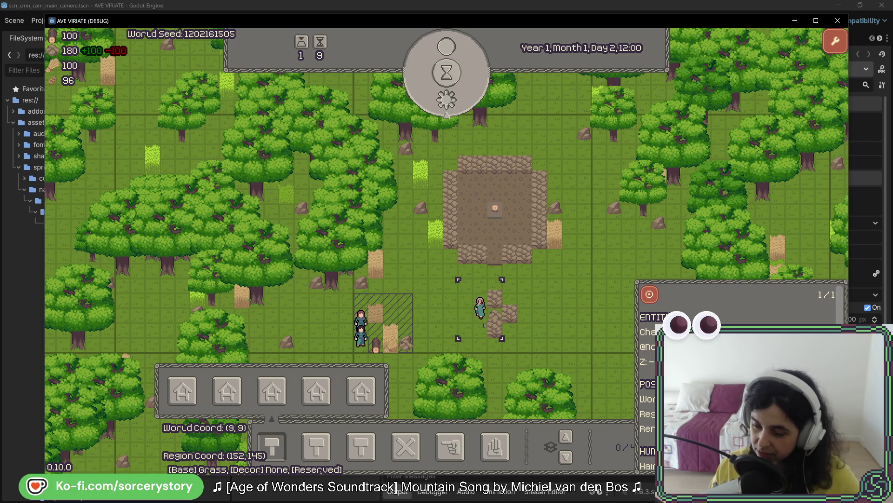
click(476, 277)
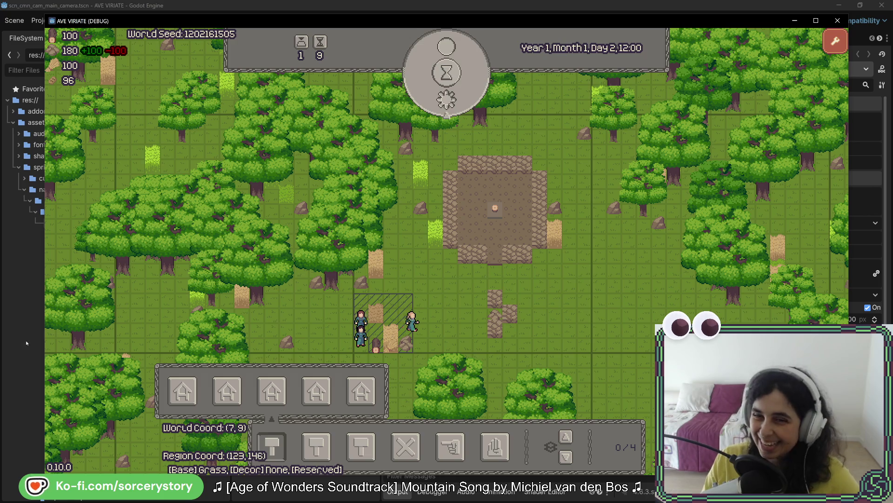
Designate a large patch of forest trees for extraction with the extraction tool.
key(a)
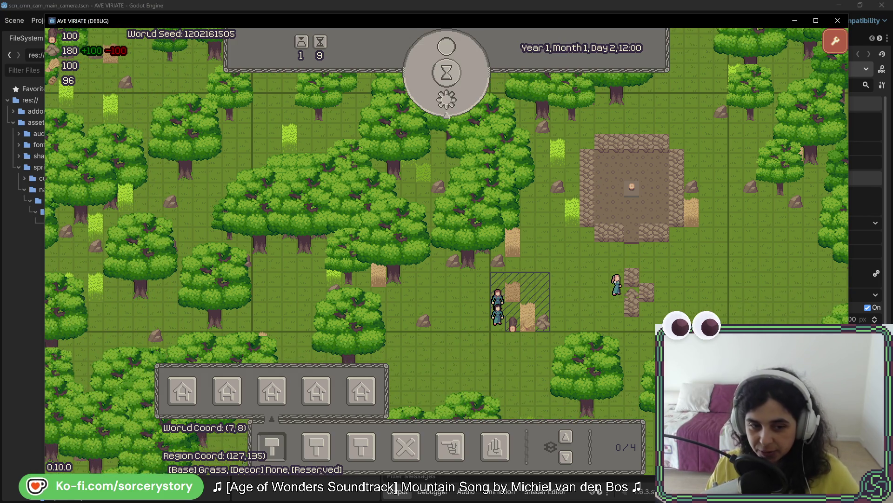
click(271, 447)
click(450, 446)
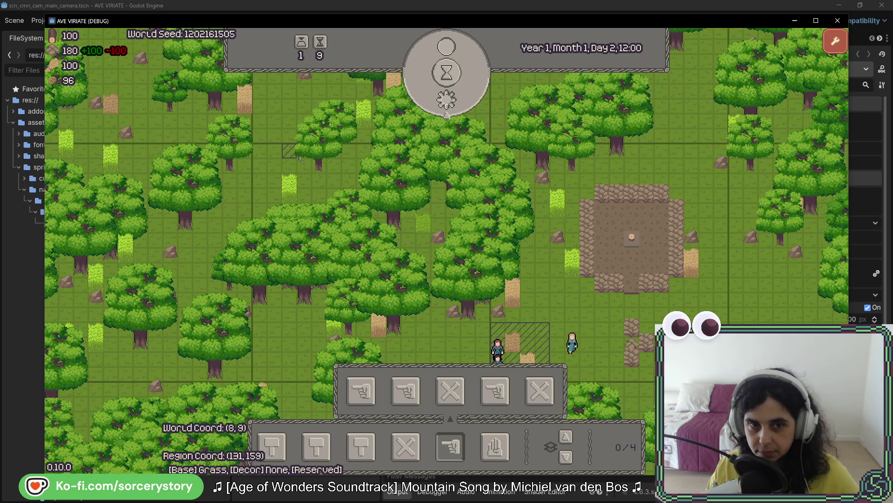
mouse_move(251, 74)
mouse_down()
mouse_move(517, 336)
mouse_move(537, 329)
mouse_up()
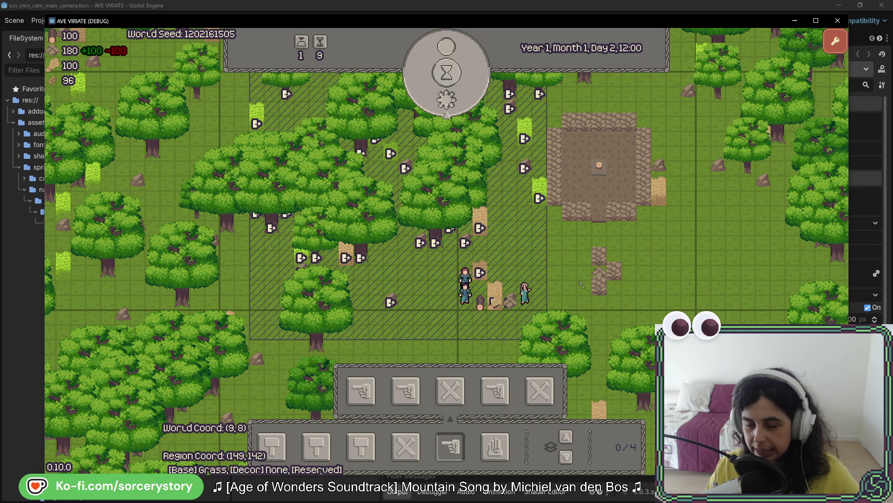
key(w)
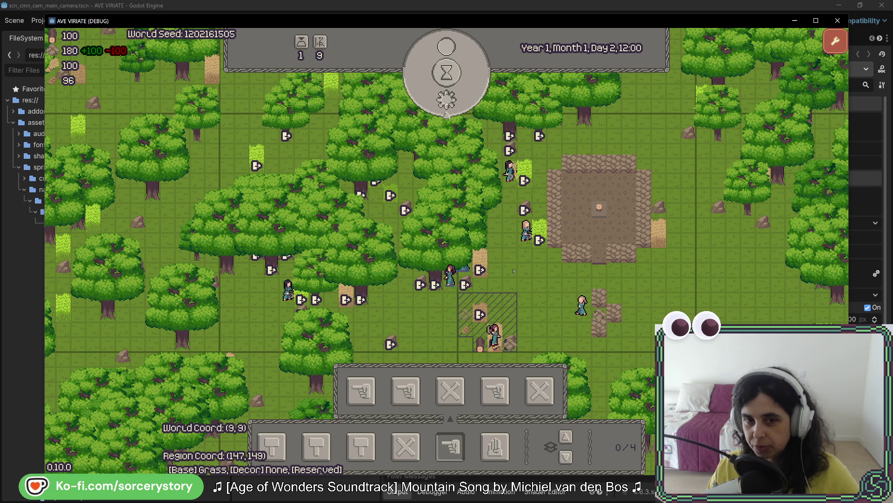
Open and close the game options from the settings menu, then pan the map down-right.
click(836, 43)
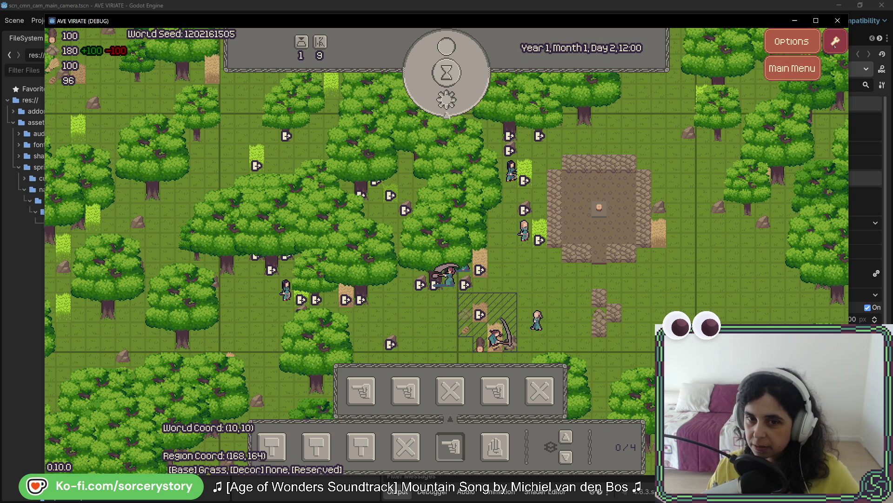
click(791, 42)
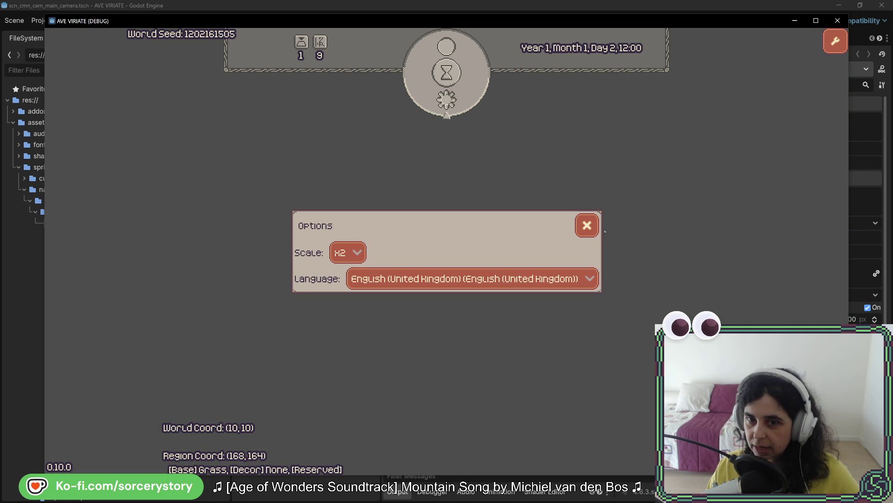
click(587, 226)
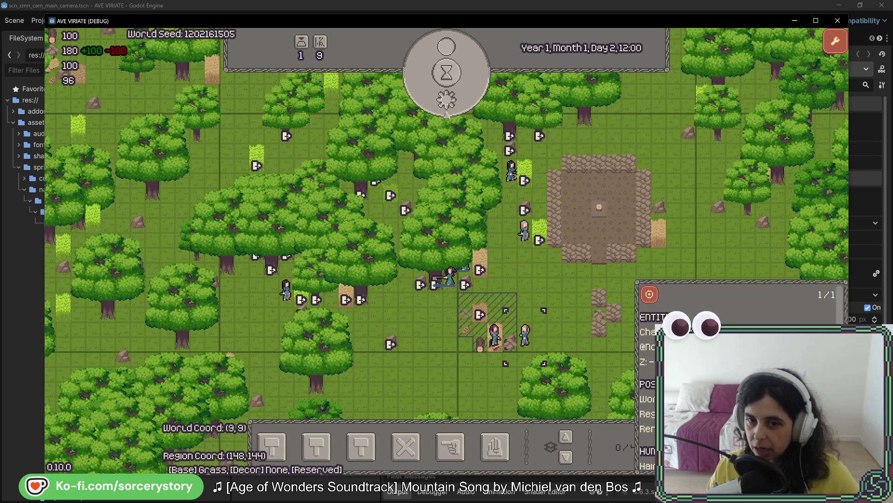
click(603, 287)
key(s)
key(d)
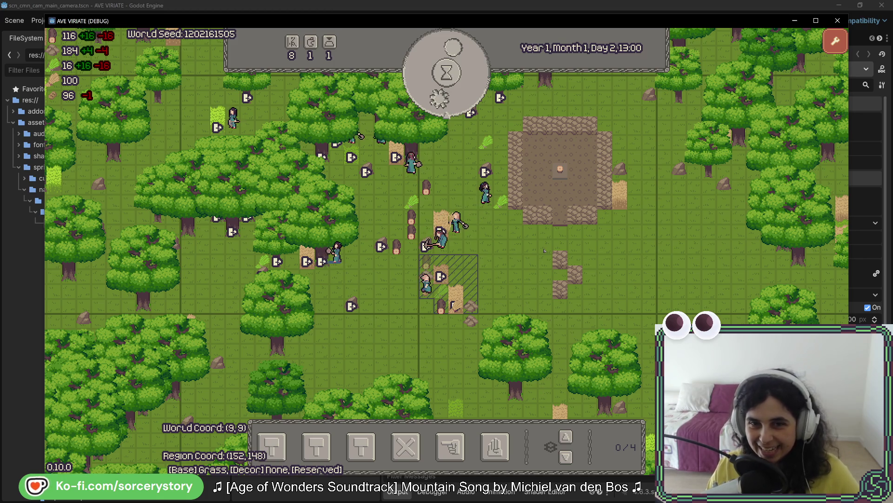
click(835, 41)
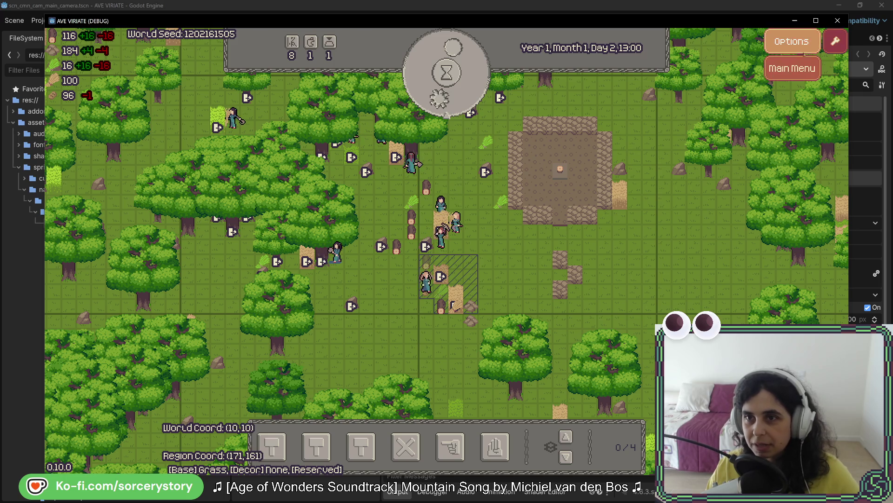
click(788, 46)
click(585, 231)
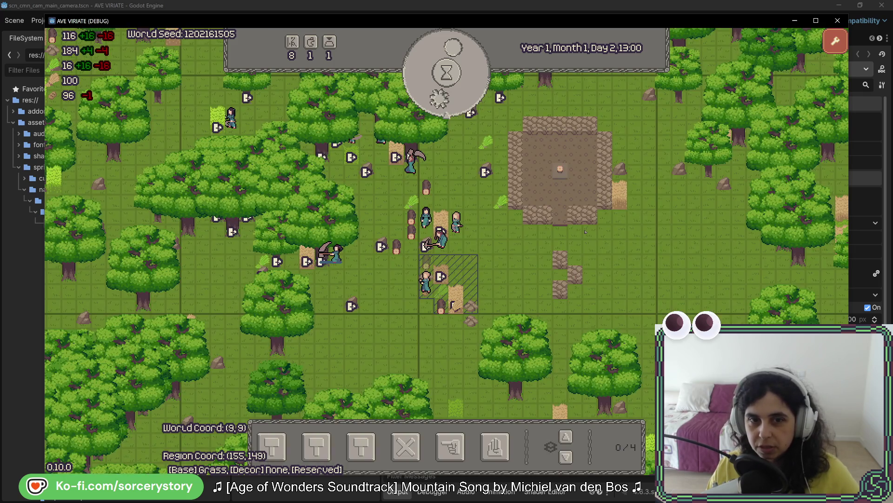
click(411, 227)
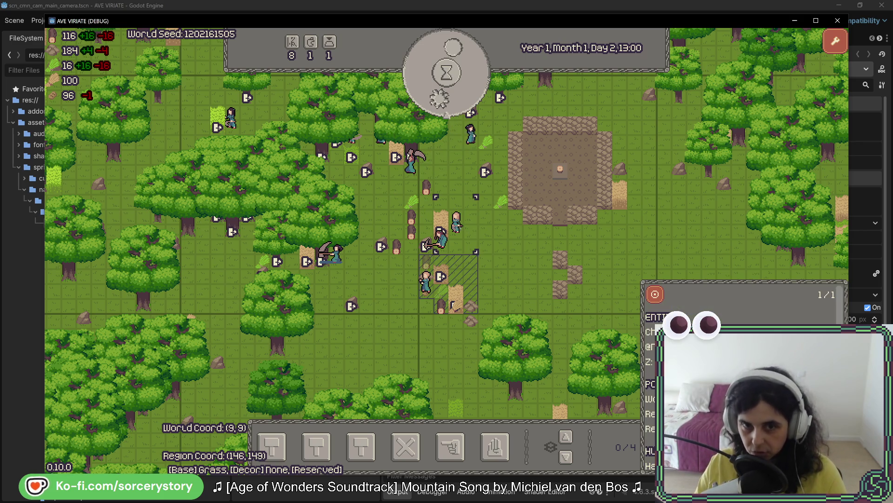
key(Escape)
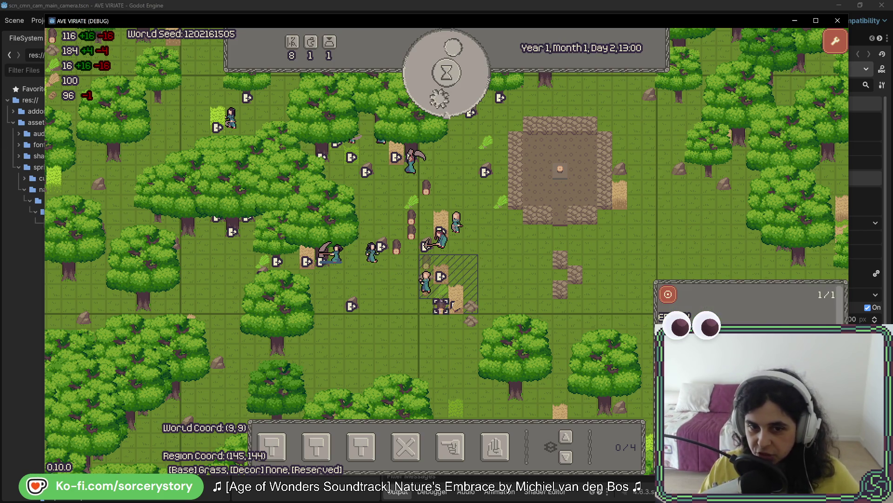
mouse_move(478, 215)
mouse_down()
mouse_move(508, 249)
mouse_move(575, 265)
mouse_up()
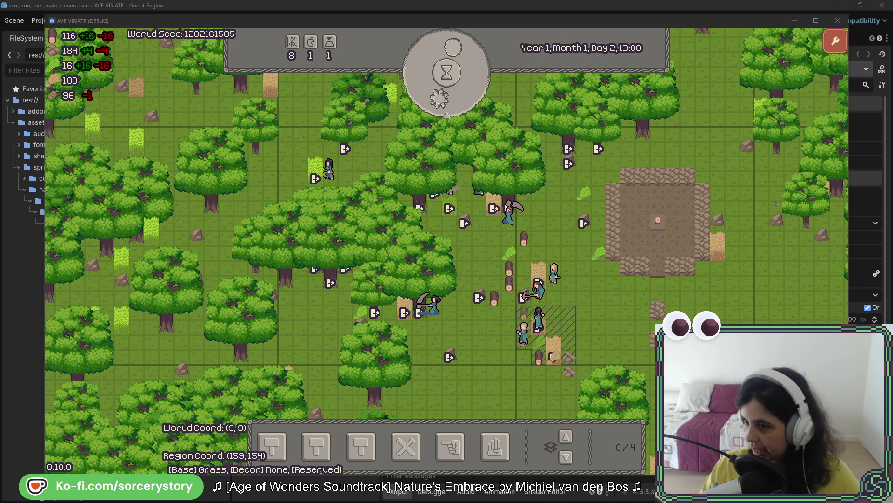
Open StateGame.cs via Search Everywhere and jump to the OnPause declaration.
key(alt+Tab)
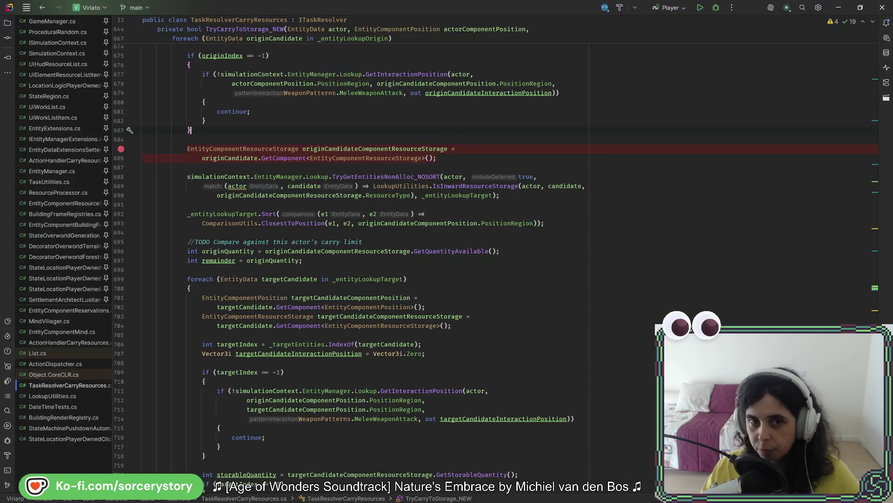
key(shift)
key(shift)
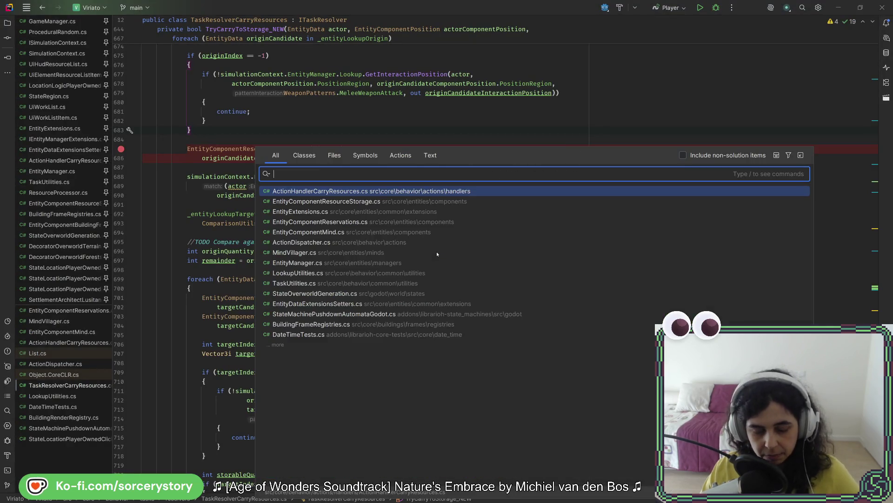
text(statega)
key(Return)
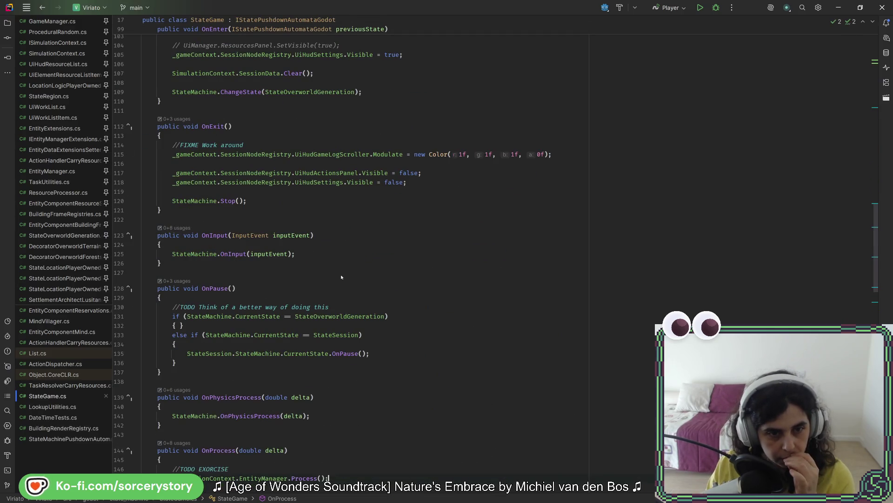
click(348, 353)
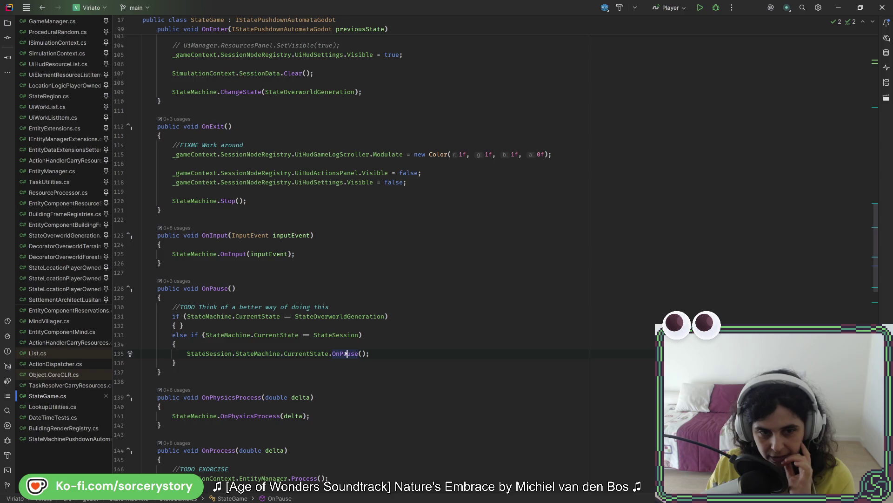
key(ctrl+b)
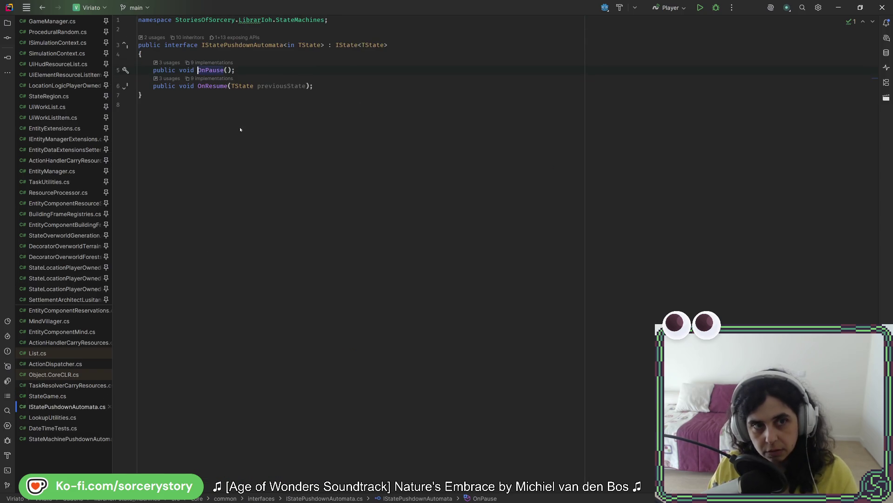
Follow OnPause's StateRegion implementation through OnSessionPause to the Resume method definition.
click(215, 65)
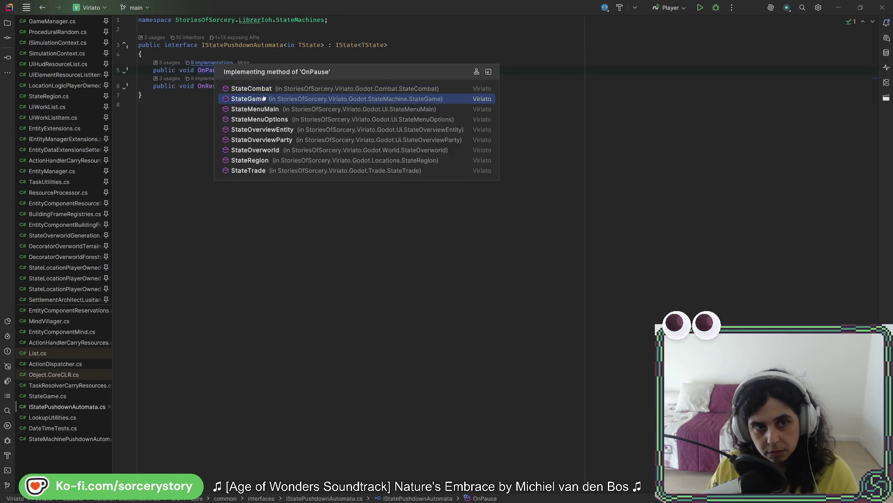
click(293, 160)
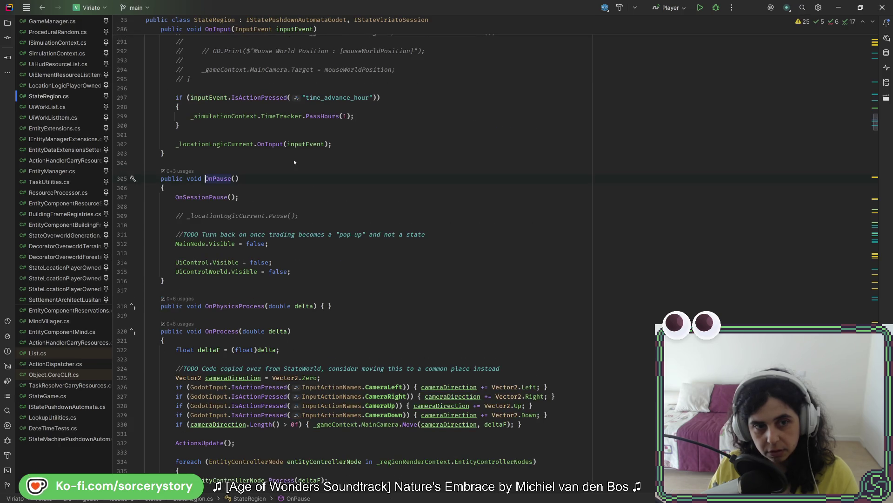
ctrl+click(210, 198)
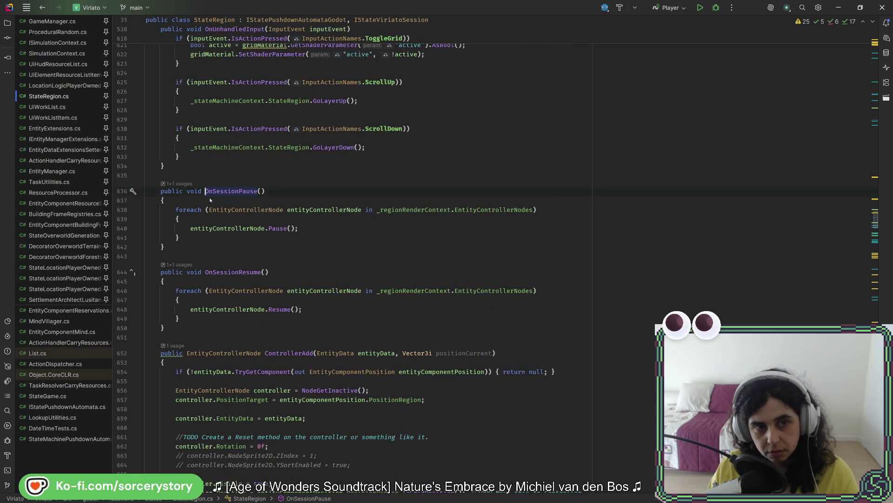
click(275, 309)
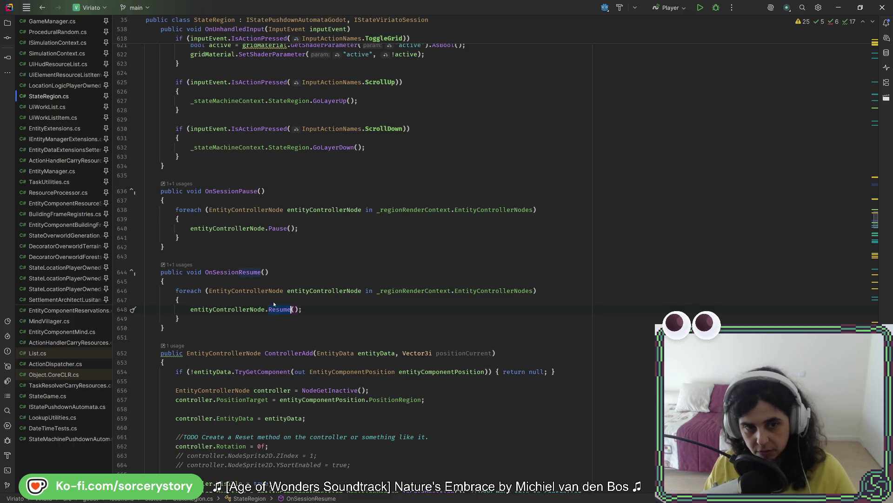
ctrl+click(277, 311)
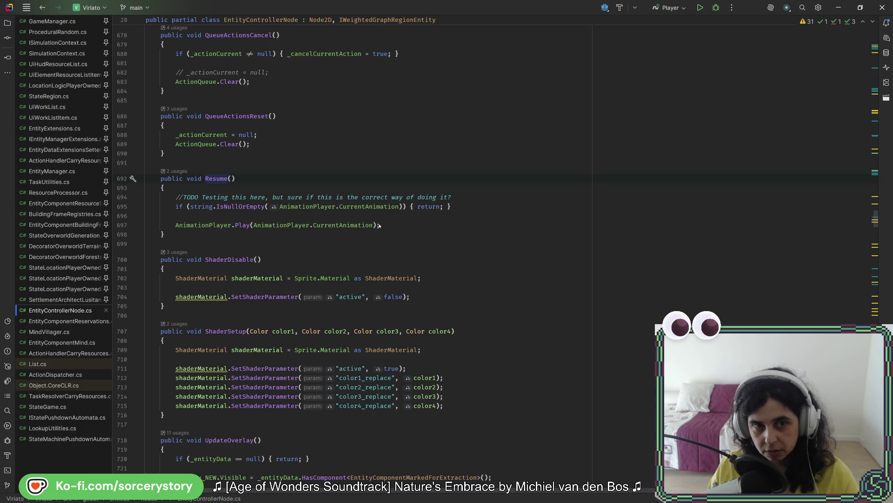
Navigate back three code locations toward the IStatePushdownAutomata interface.
click(46, 13)
click(46, 13)
click(45, 13)
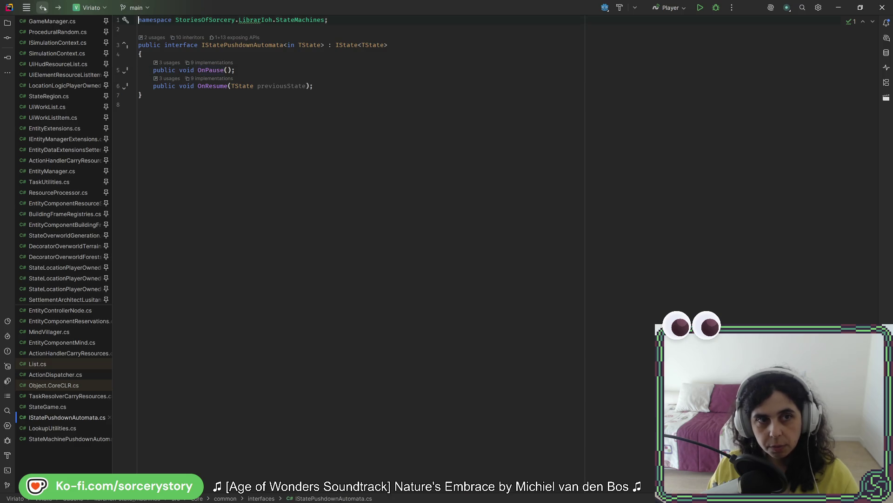
Set breakpoints on StateGame's OnPause and OnResume session calls and OnResume's first check, then start debugging.
click(43, 8)
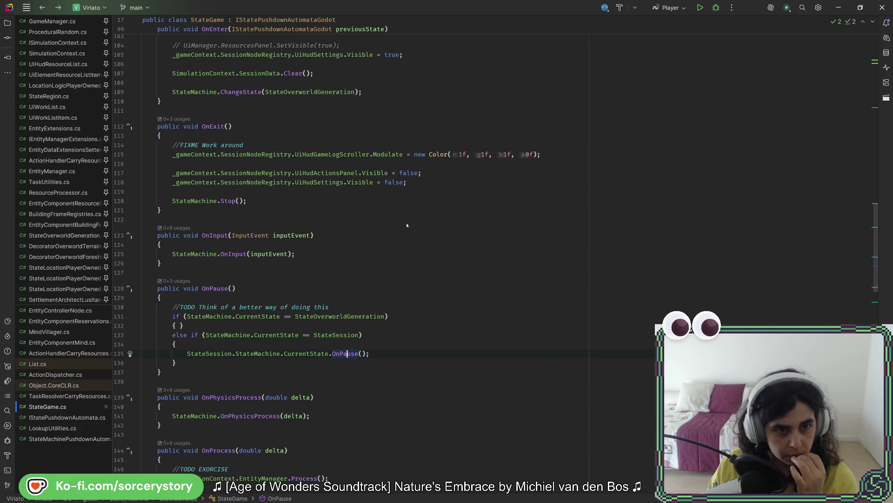
scroll(363, 229, down, 5)
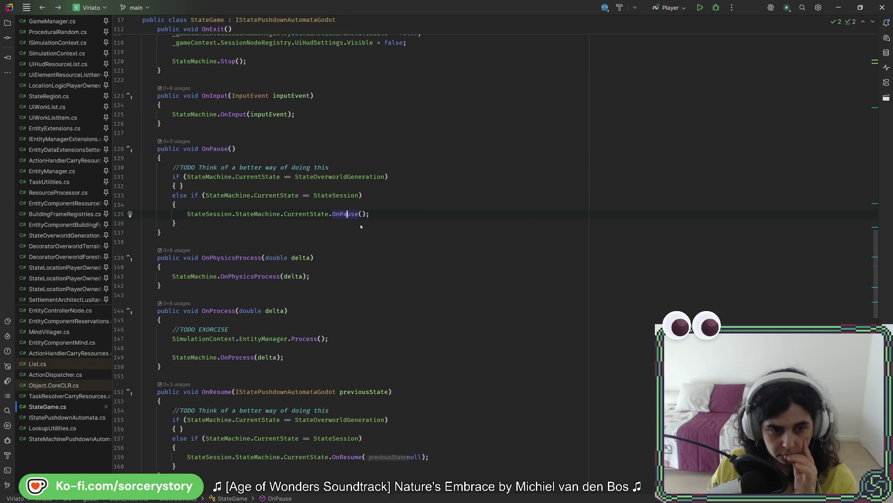
scroll(361, 226, down, 2)
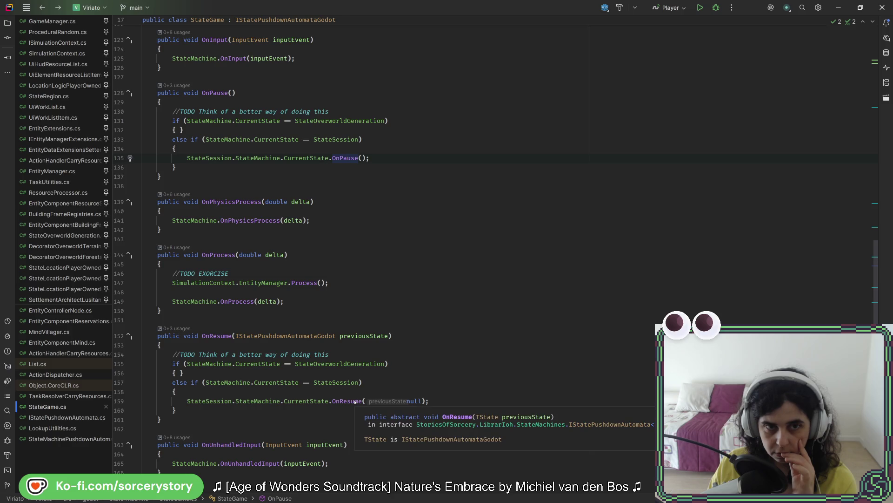
click(120, 158)
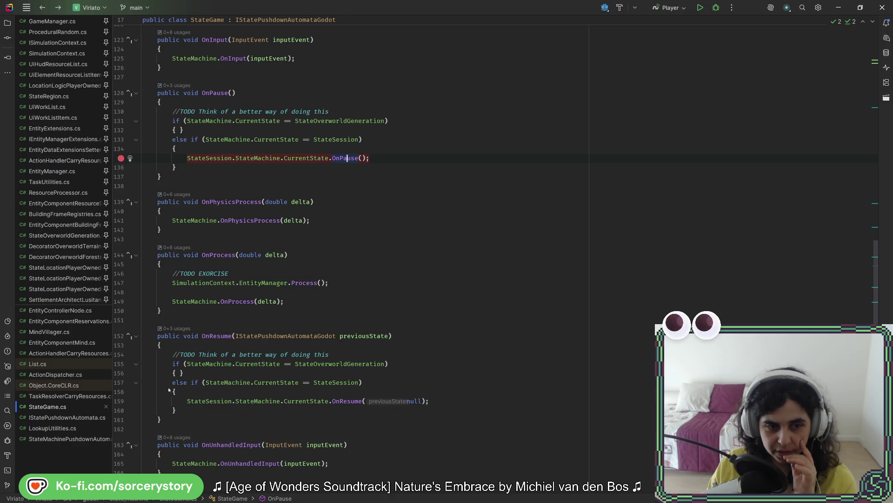
click(121, 401)
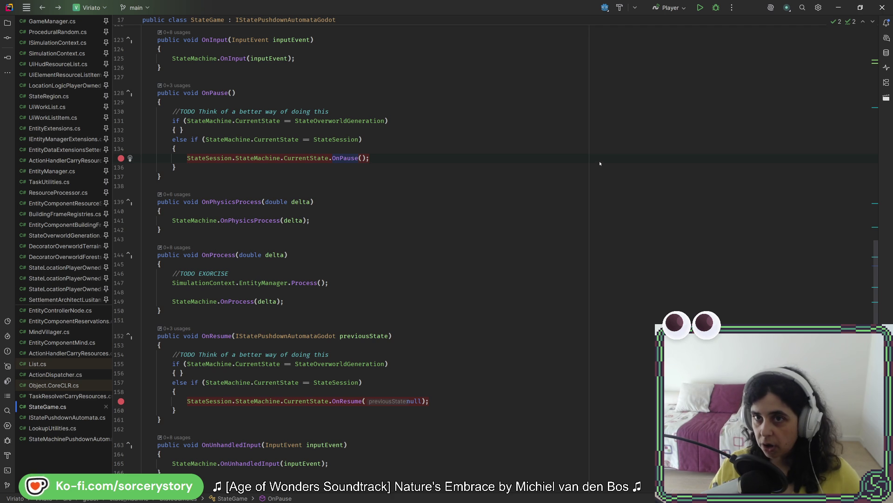
click(716, 8)
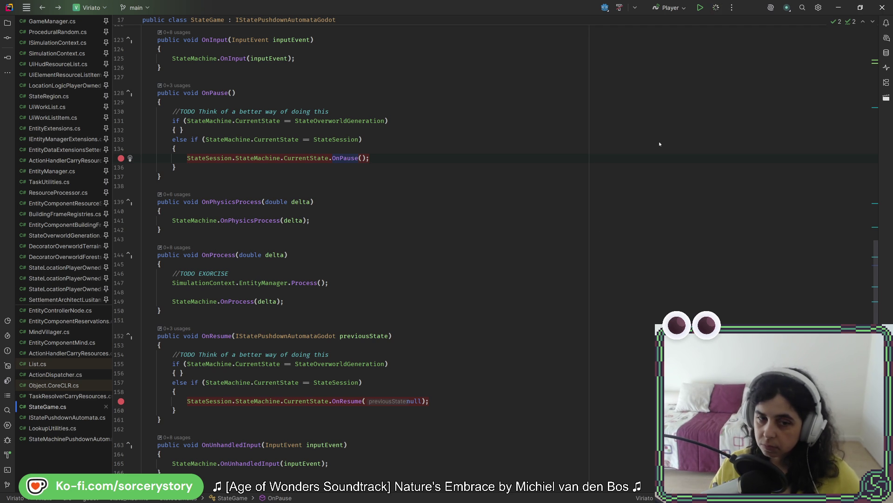
click(121, 363)
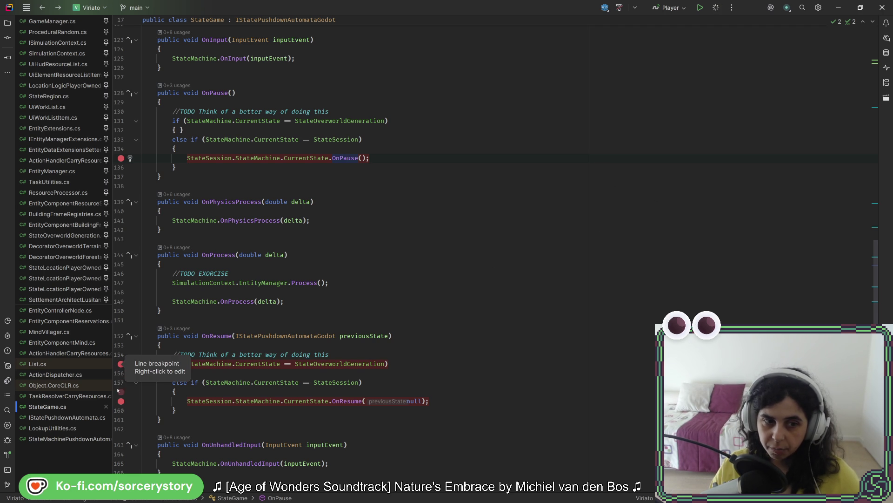
Break on OnPause's first state check, step through OnPause, and continue until OnResume hits.
click(121, 120)
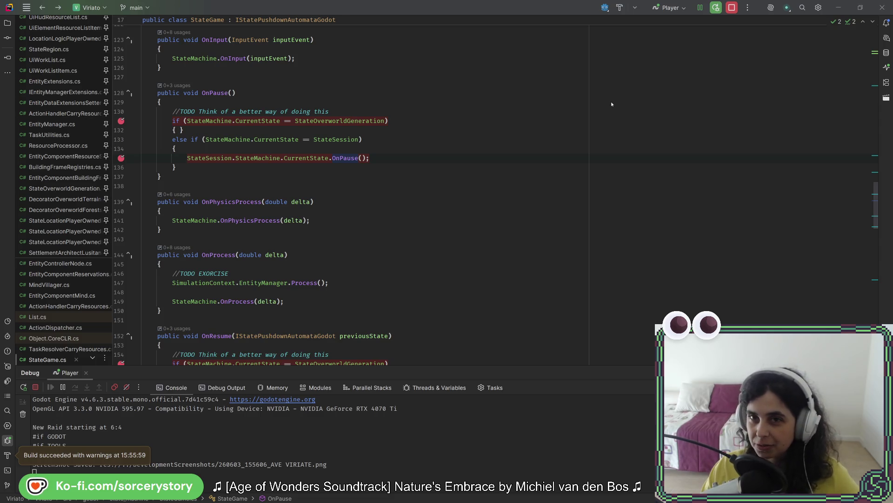
click(423, 161)
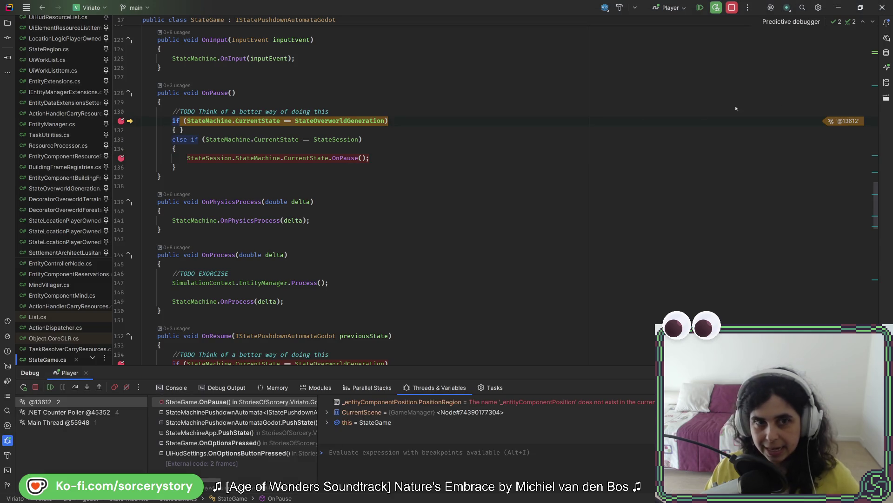
key(F10)
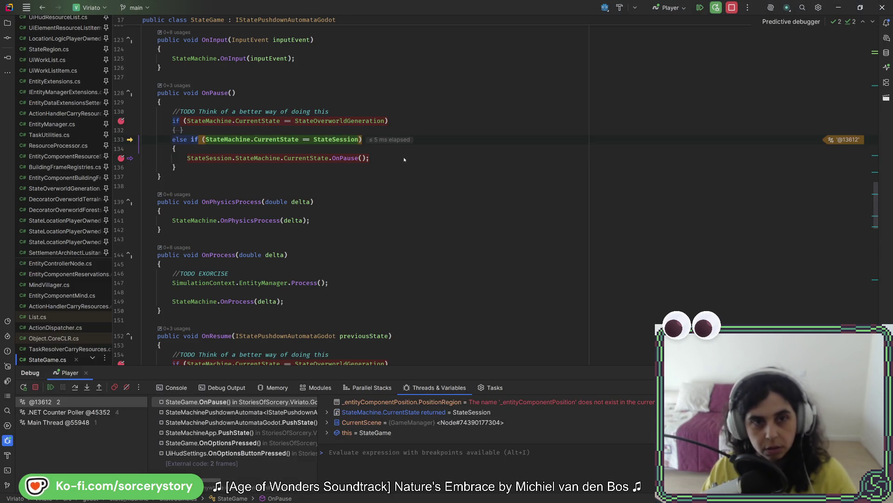
key(F10)
key(F10)
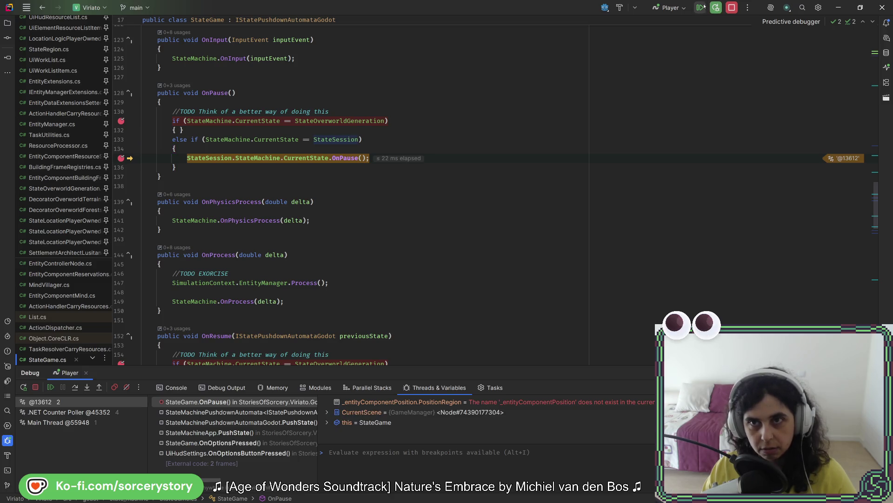
click(700, 7)
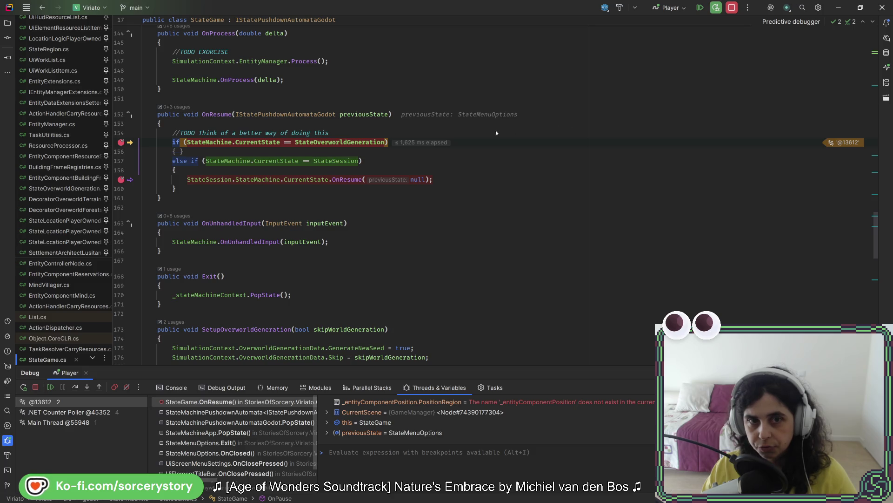
Step through OnResume into the CurrentState getters and stack Count, then out into StateRegion's OnResume.
mouse_move(270, 143)
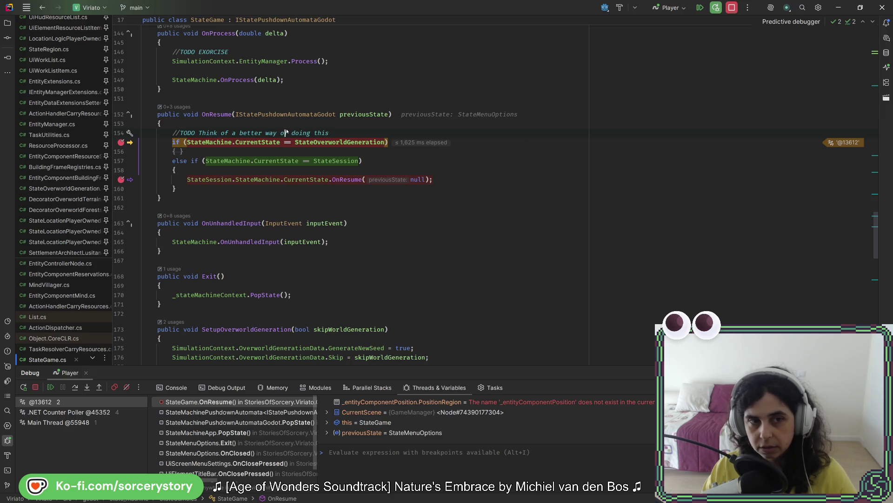
key(F10)
key(F10)
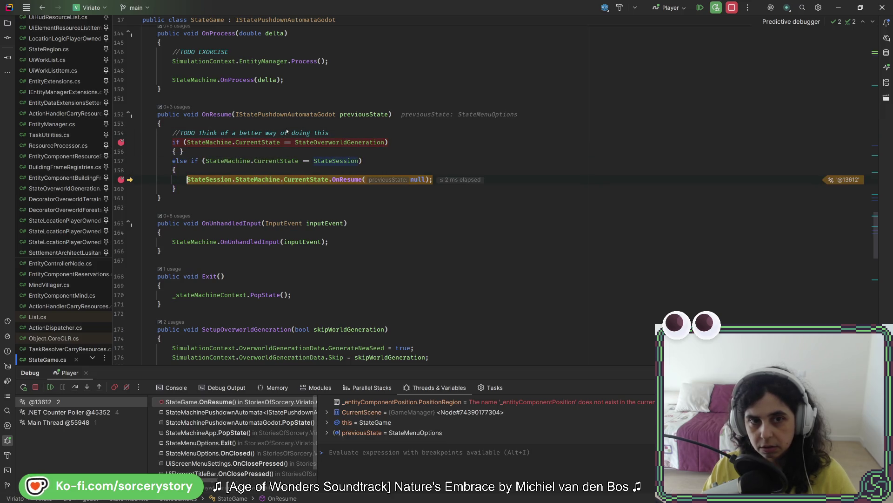
key(F11)
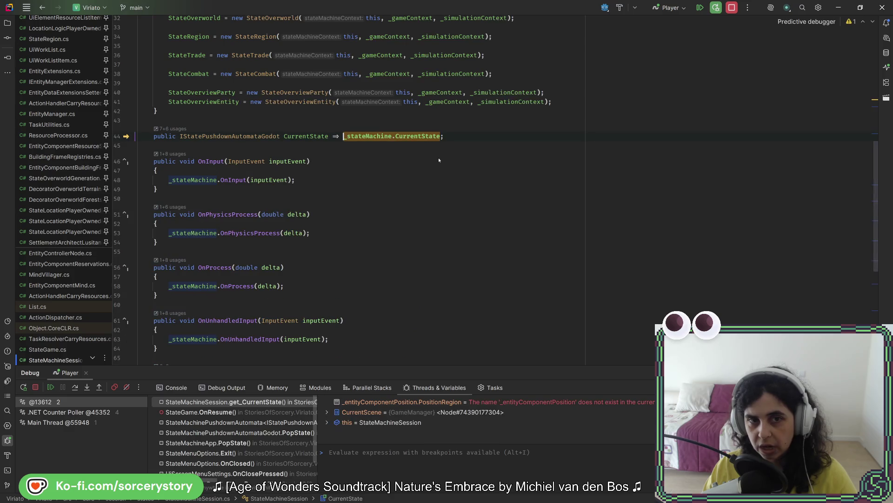
key(F11)
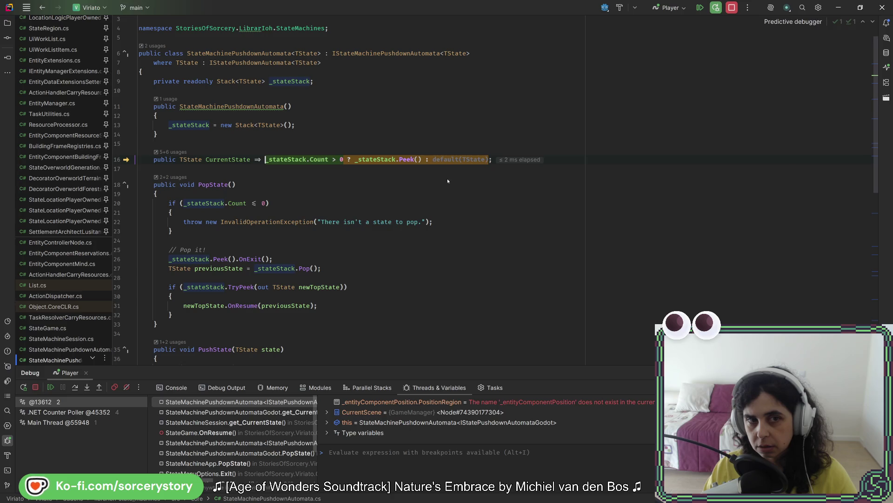
key(F11)
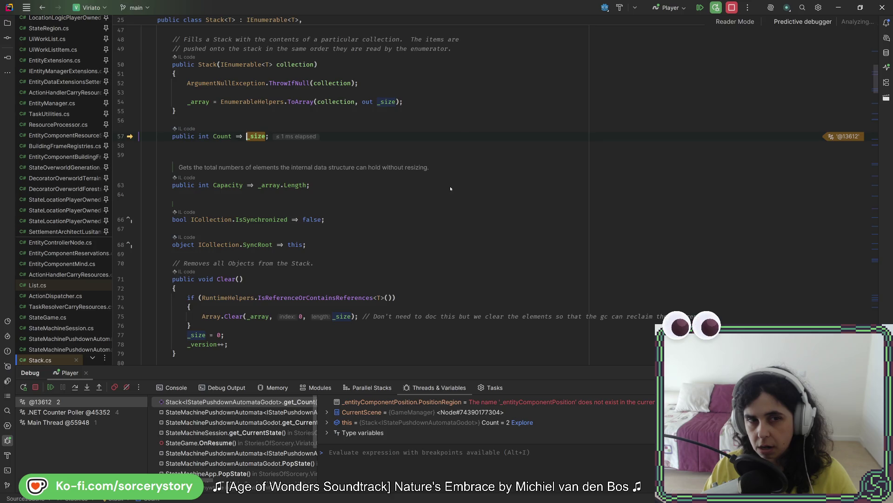
key(shift+F11)
key(shift+F11)
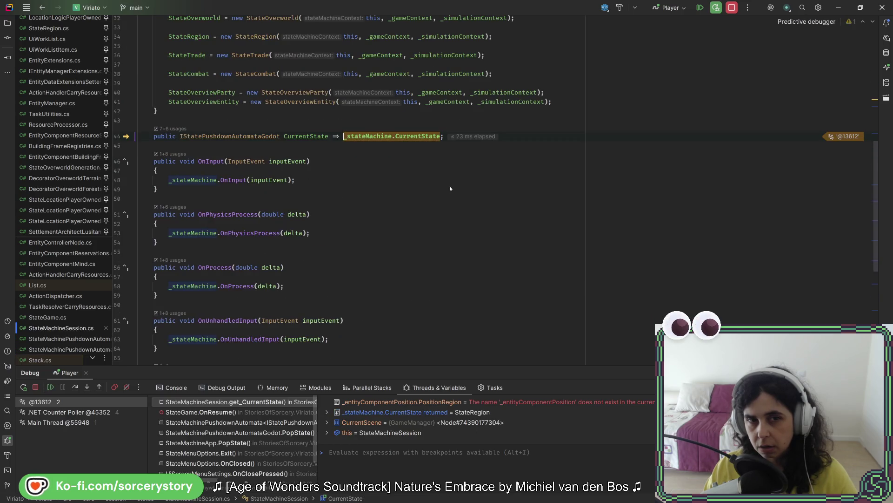
key(shift+F11)
key(F11)
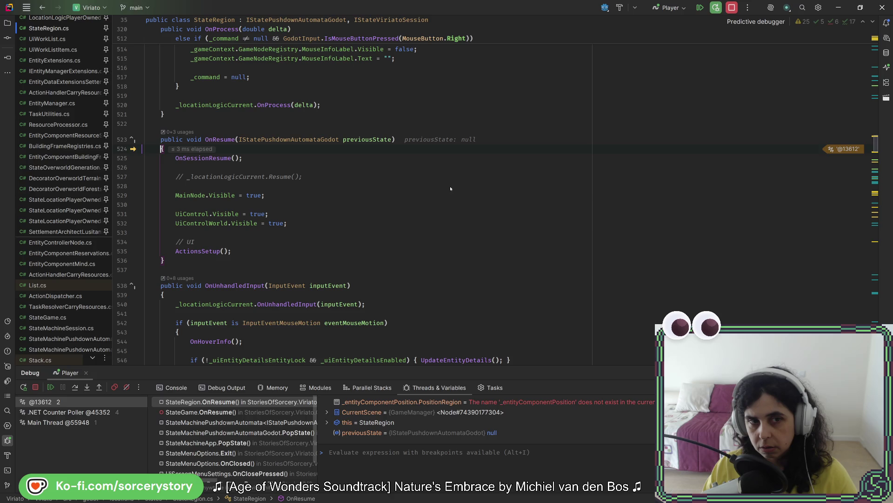
Step into OnSessionResume, through the entity-controller loop, and into EntityControllerNode.Resume().
key(F10)
key(F11)
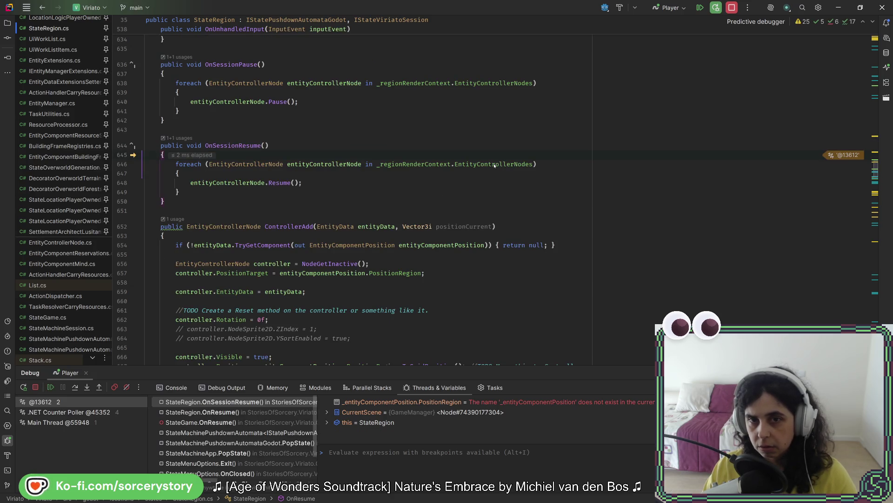
mouse_move(495, 165)
key(F10)
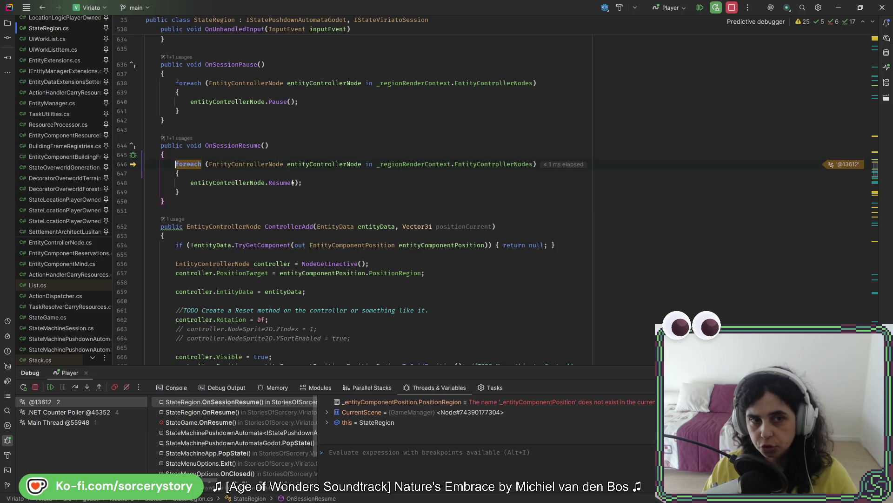
key(F10)
key(F10)
key(F10)
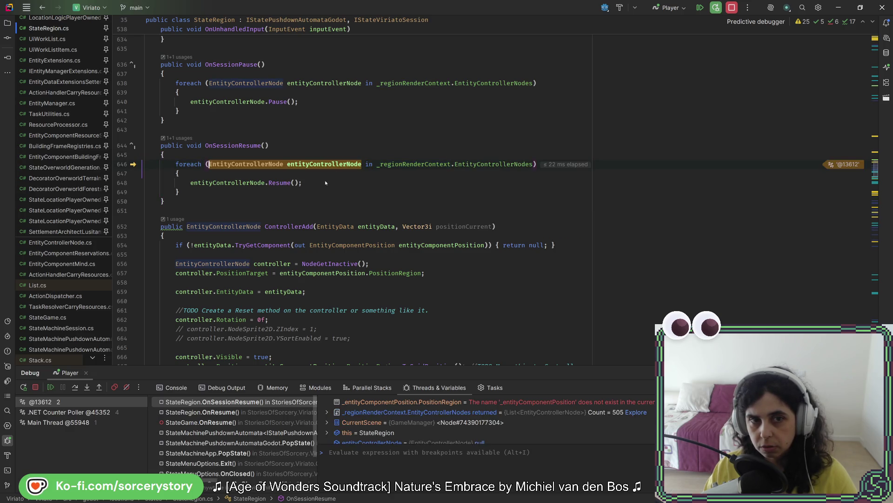
key(F10)
key(F11)
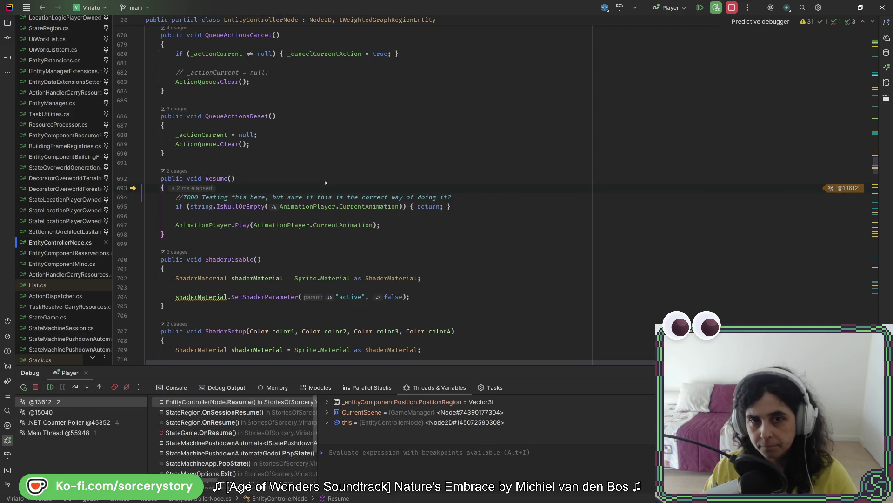
Inspect the CurrentAnimation value and add breakpoints on lines 695 and 697 of Resume().
mouse_move(376, 208)
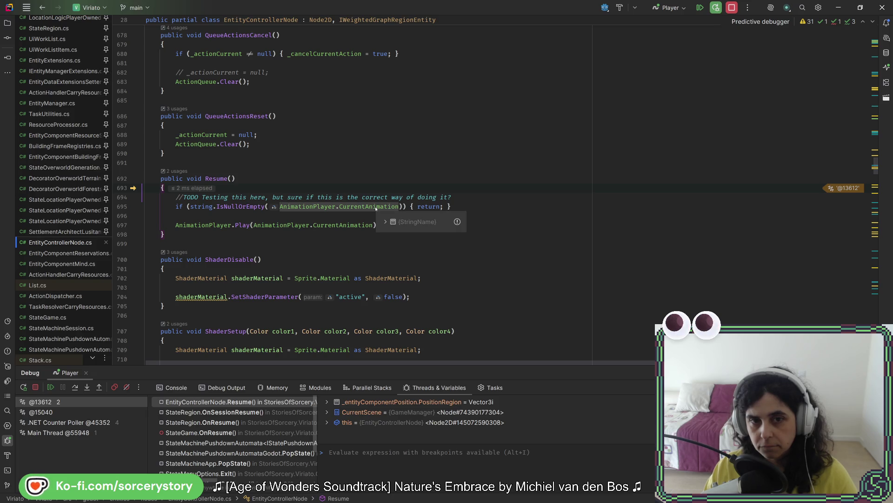
click(386, 223)
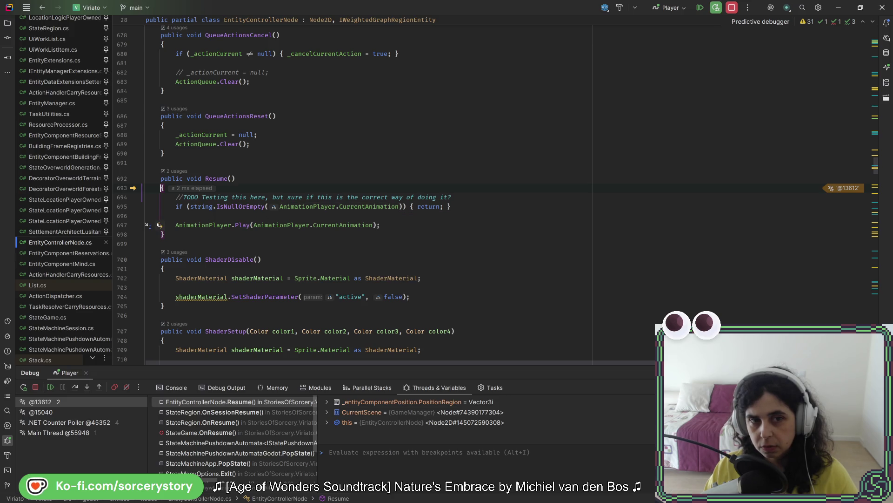
click(124, 207)
click(124, 226)
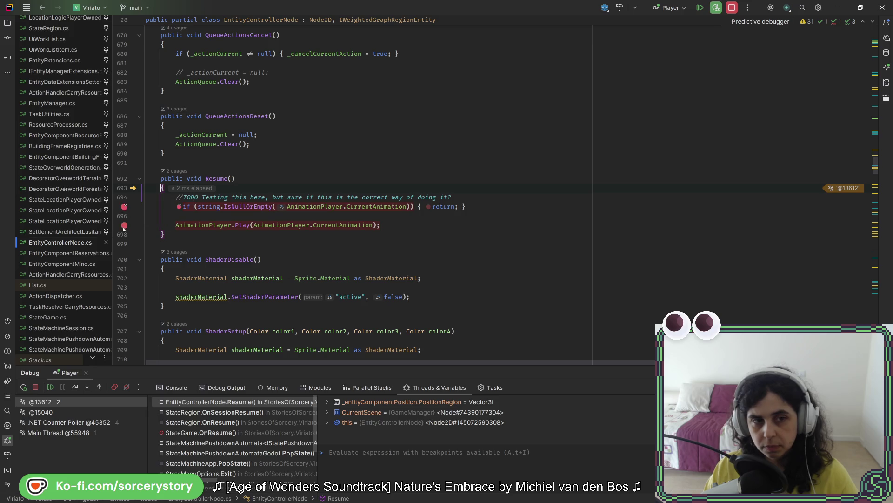
Continue to line 695 and reset its breakpoint to target the early return statement.
key(F5)
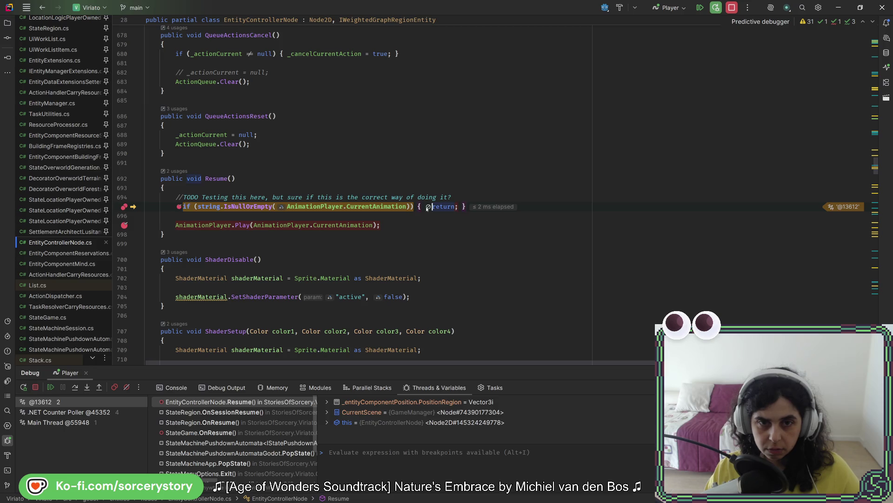
key(ctrl+F8)
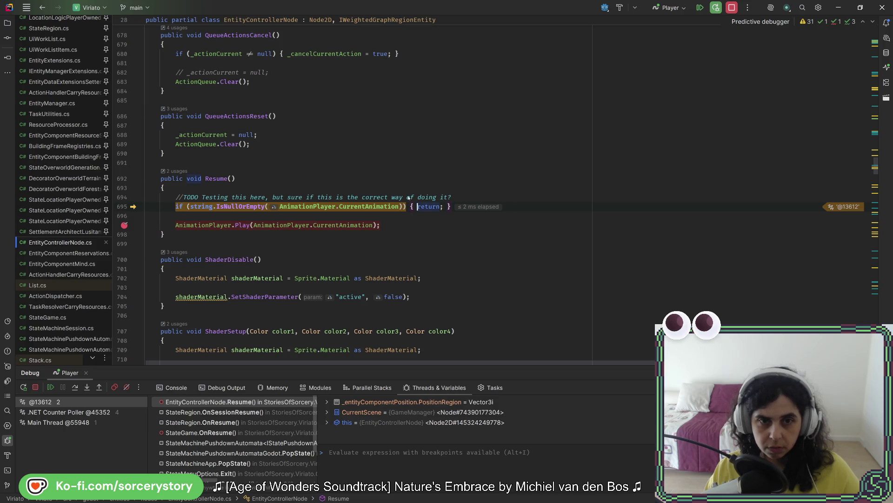
key(ctrl+F8)
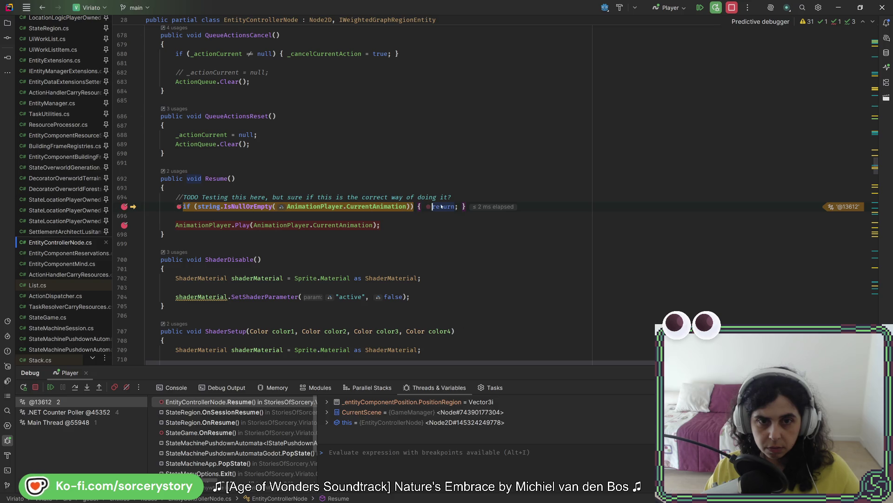
click(427, 207)
key(F9)
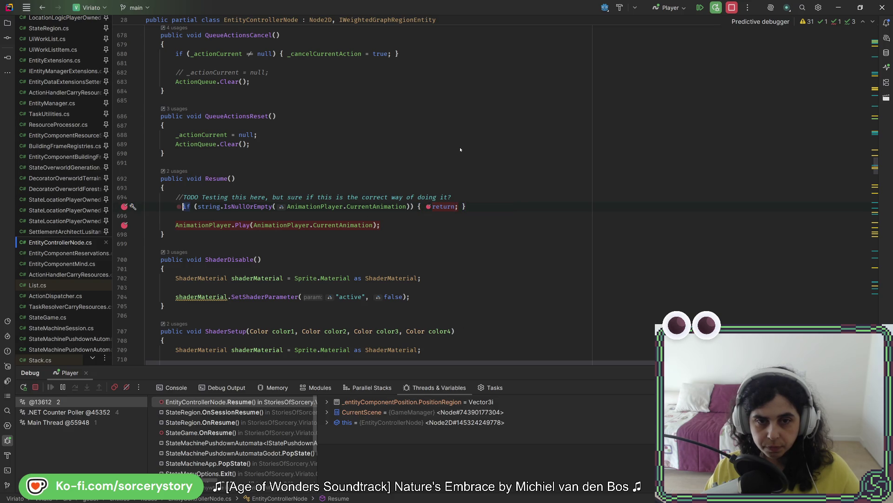
Resume through several breakpoint hits, remove the line 695 breakpoint, and let the game run.
key(F9)
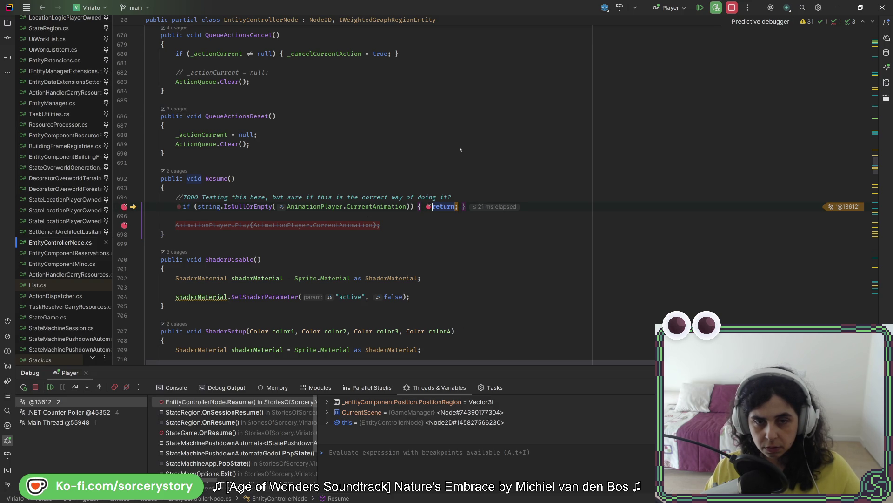
key(F9)
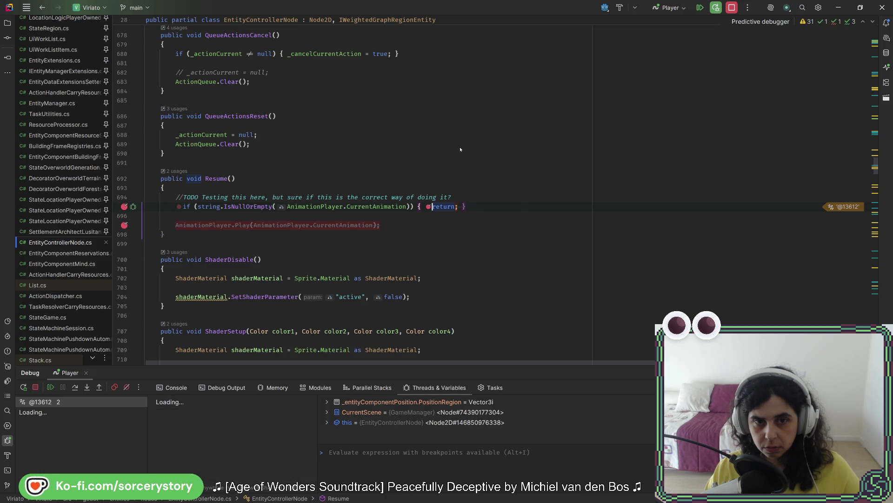
key(F9)
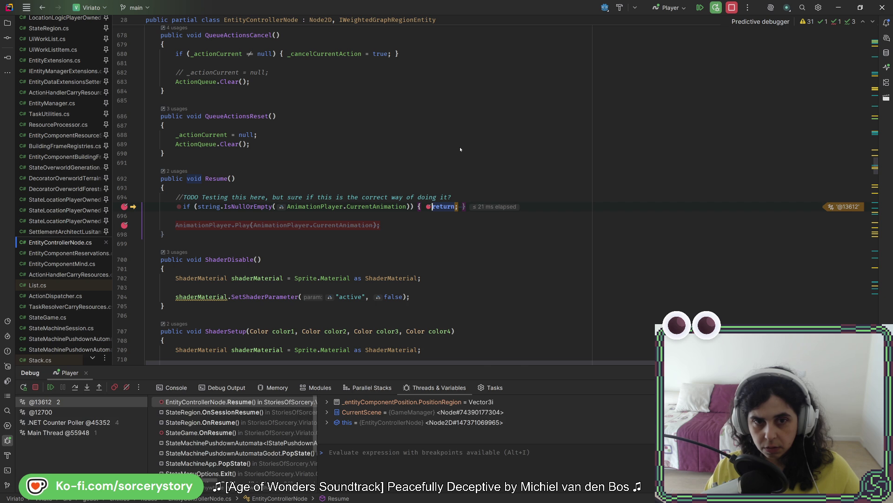
key(F9)
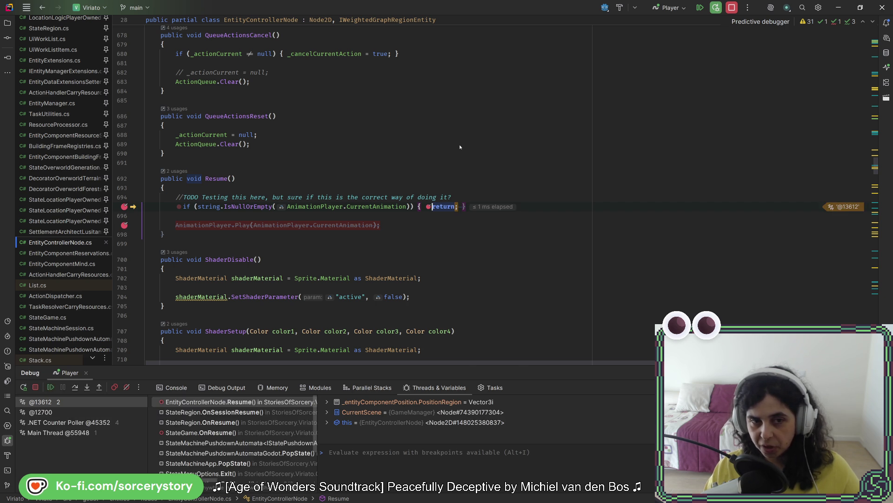
key(F9)
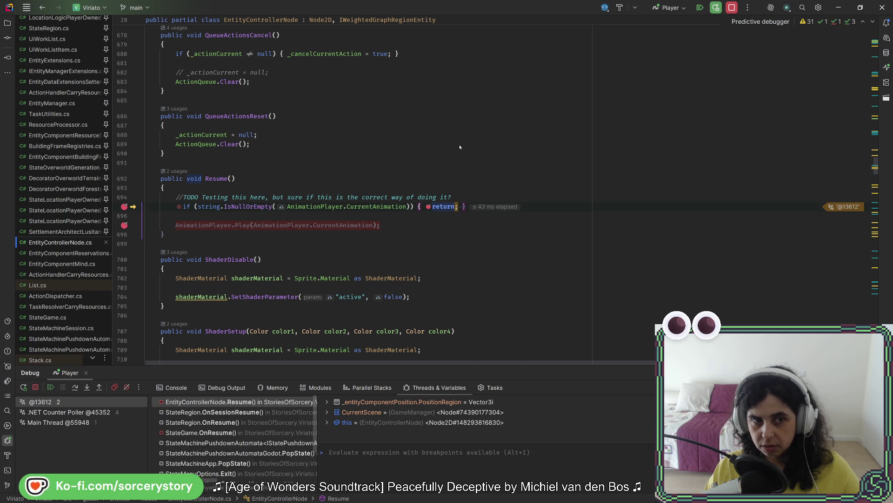
click(428, 207)
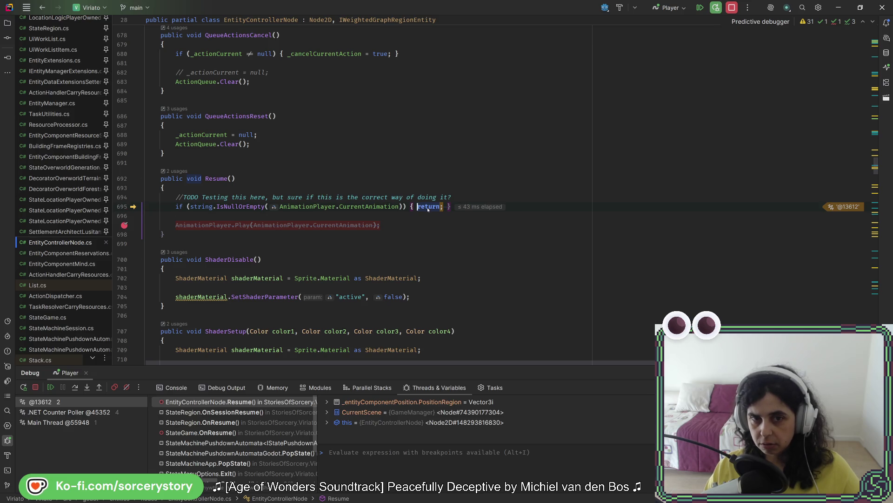
key(F9)
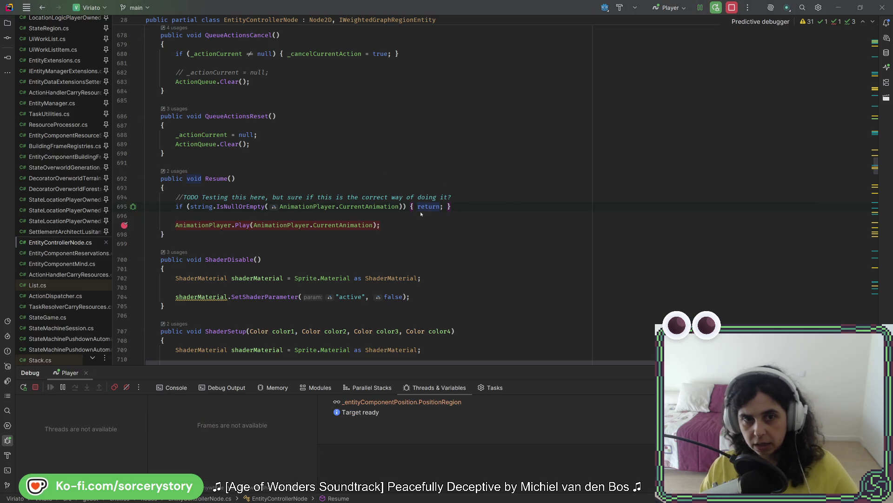
click(358, 208)
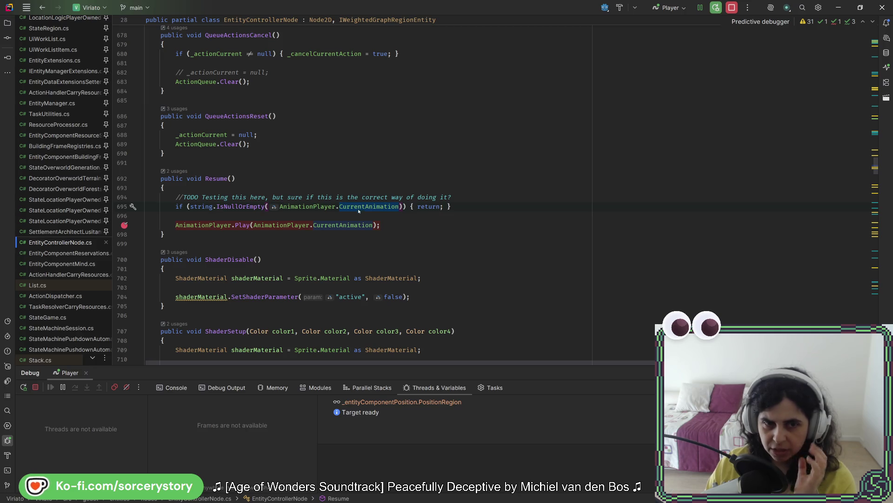
mouse_move(358, 209)
scroll(310, 224, up, 10)
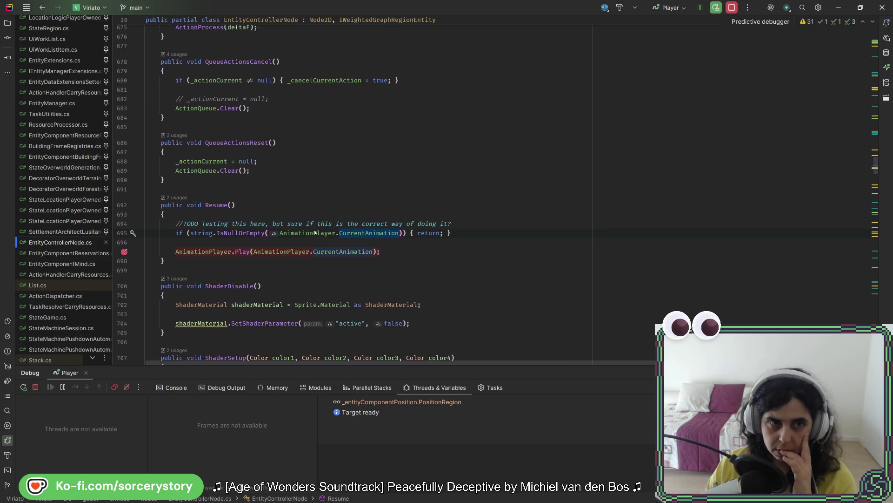
scroll(310, 224, up, 7)
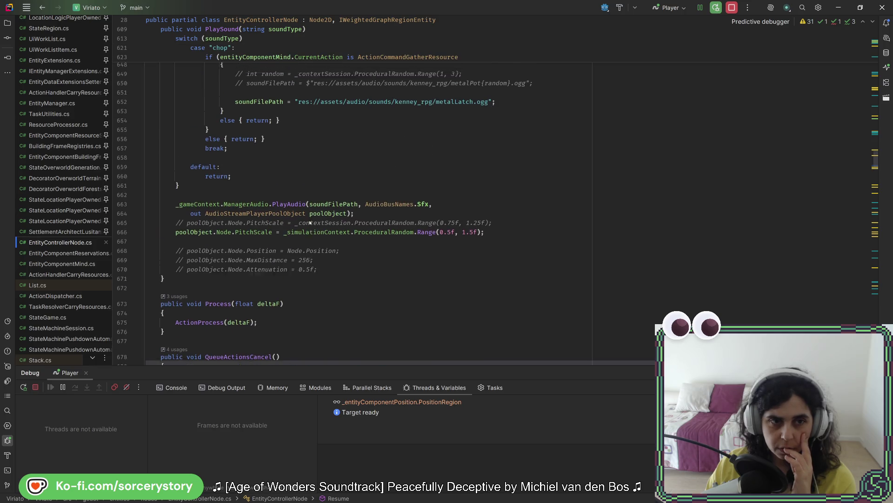
scroll(310, 206, down, 20)
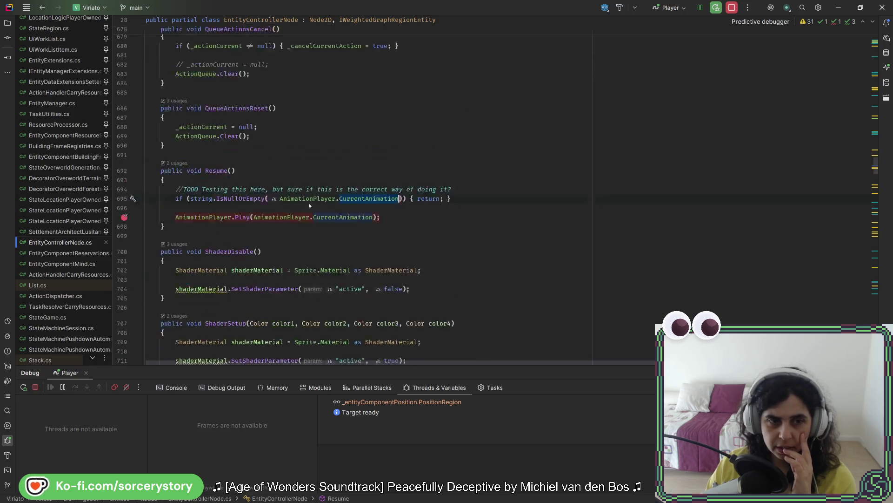
scroll(309, 205, down, 10)
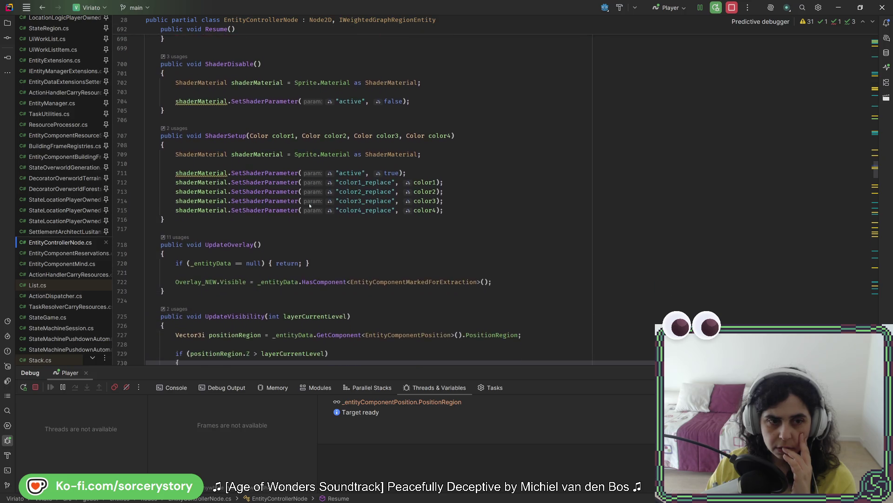
scroll(309, 203, up, 5)
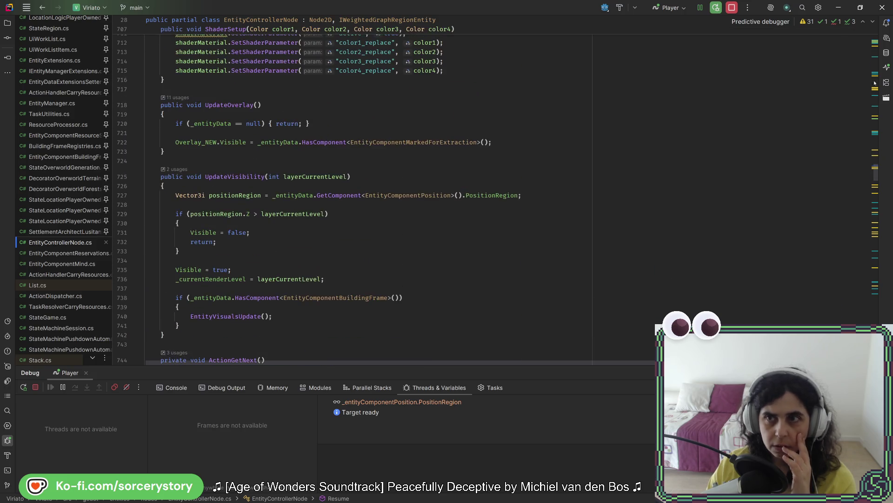
Show EntityControllerNode's Structure outline and jump to Resume(), then Pause().
click(885, 84)
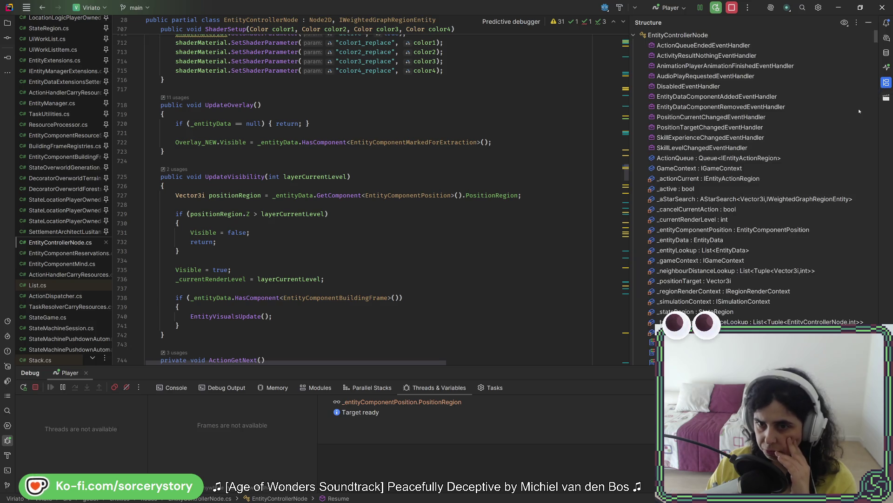
scroll(765, 192, down, 15)
scroll(766, 192, up, 3)
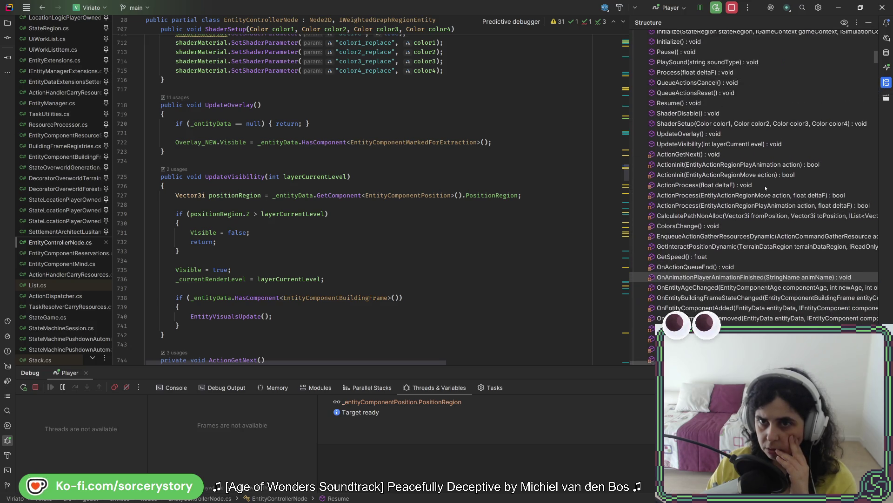
click(726, 108)
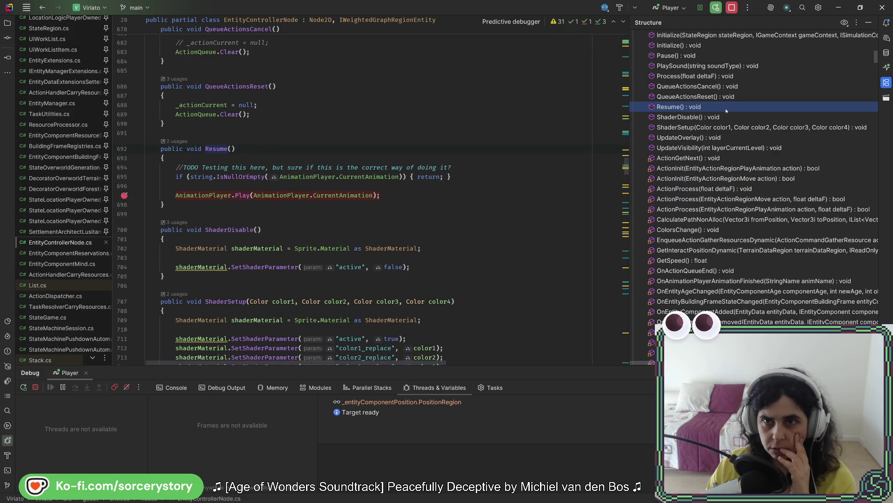
click(698, 55)
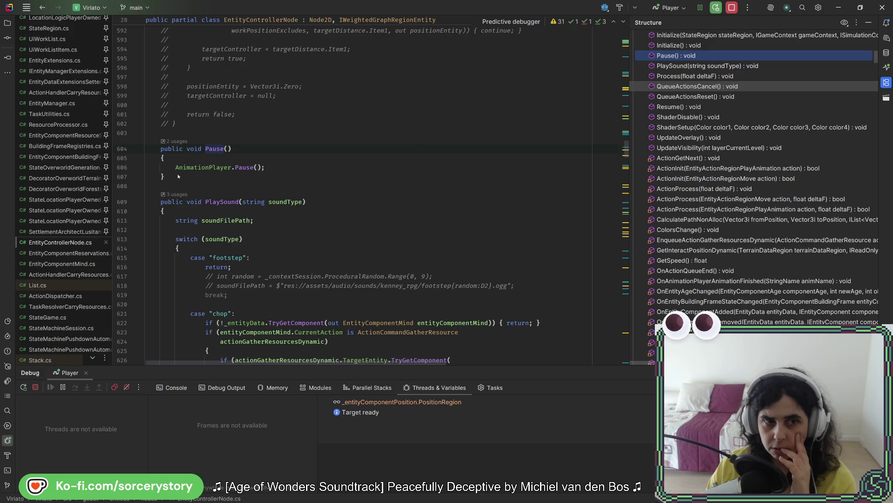
Add a breakpoint on the AnimationPlayer.Pause() call at line 606 and review the code below.
click(124, 168)
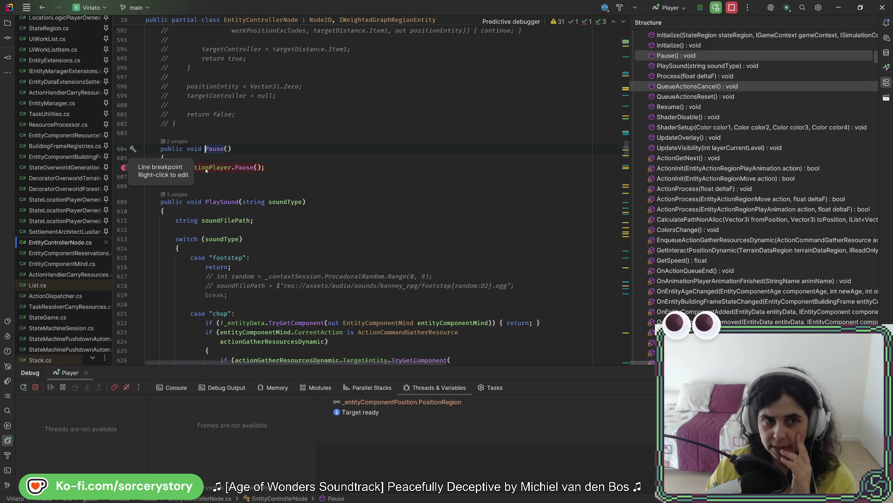
click(206, 169)
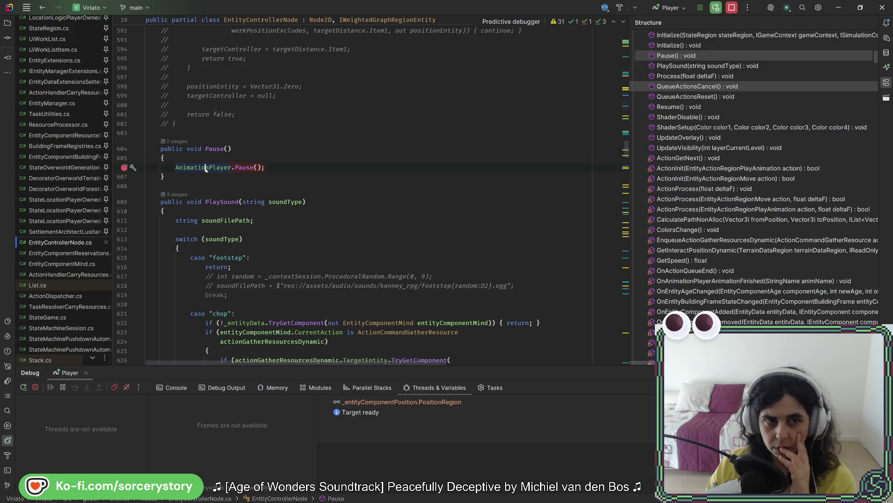
scroll(206, 169, down, 20)
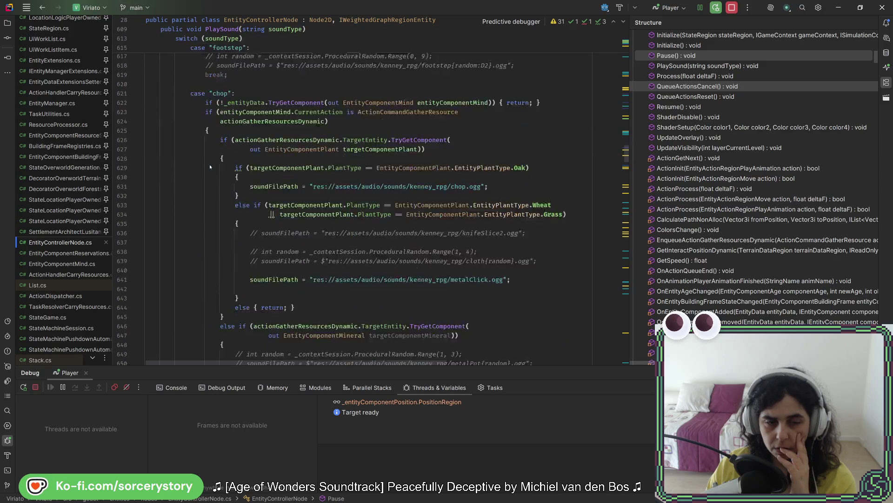
scroll(211, 166, down, 6)
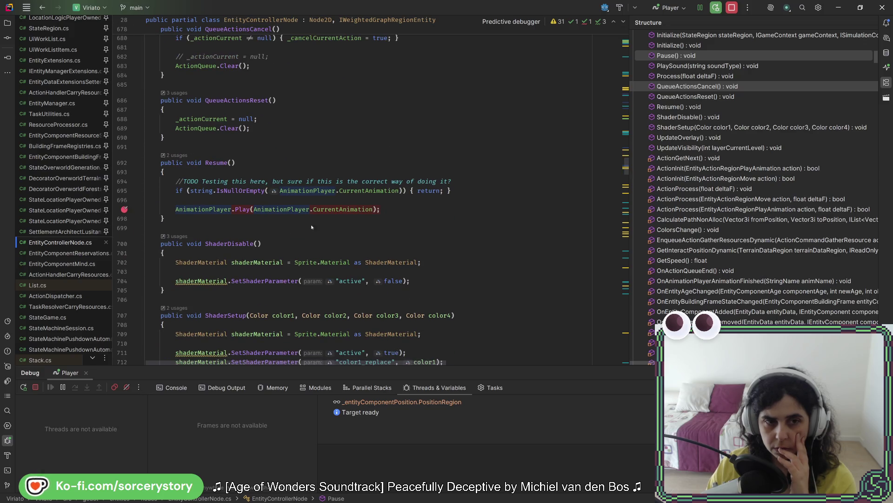
mouse_move(246, 210)
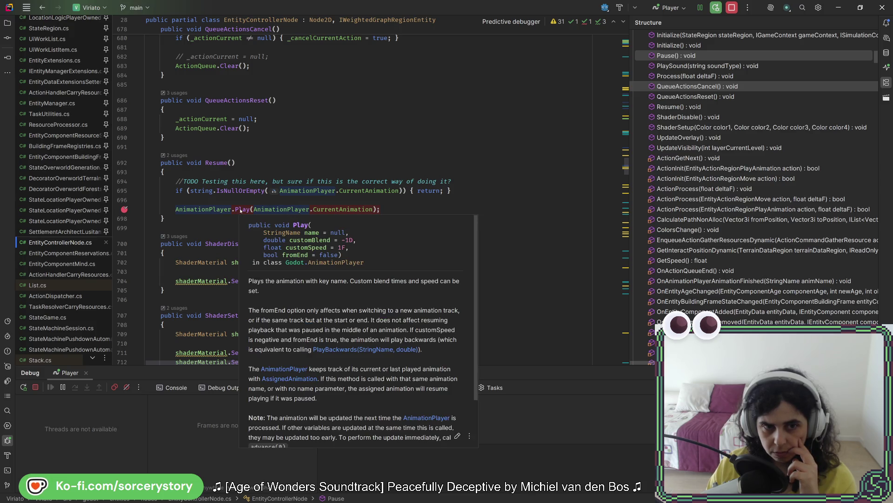
scroll(241, 210, down, 1)
mouse_move(239, 181)
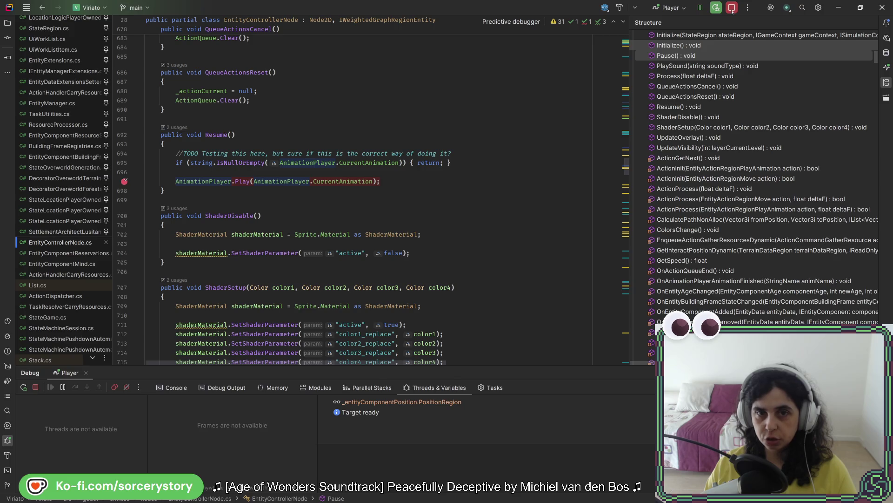
Replace CurrentAnimation with AssignedAnimation on lines 695 and 697 of Resume(), then save.
double_click(374, 166)
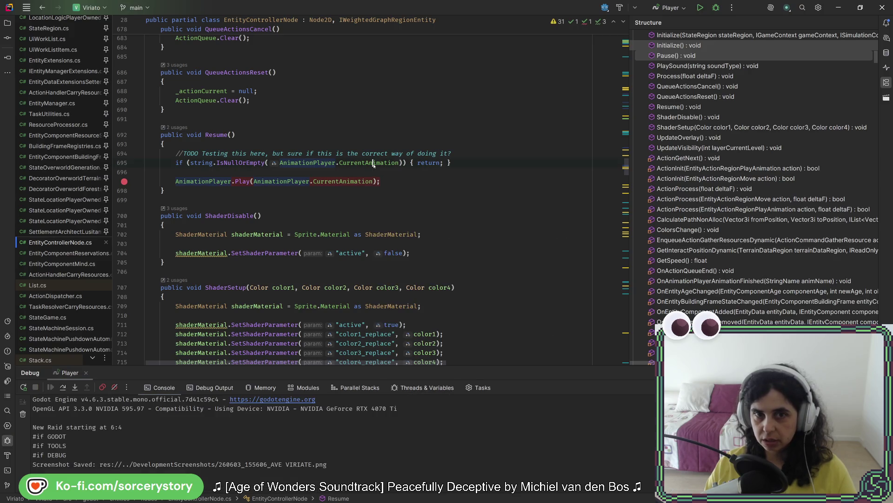
text(Ass)
key(Return)
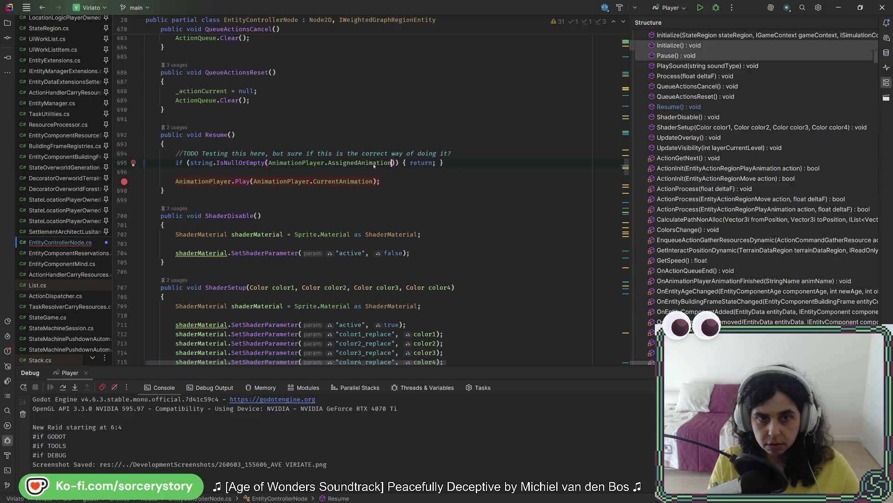
key(Escape)
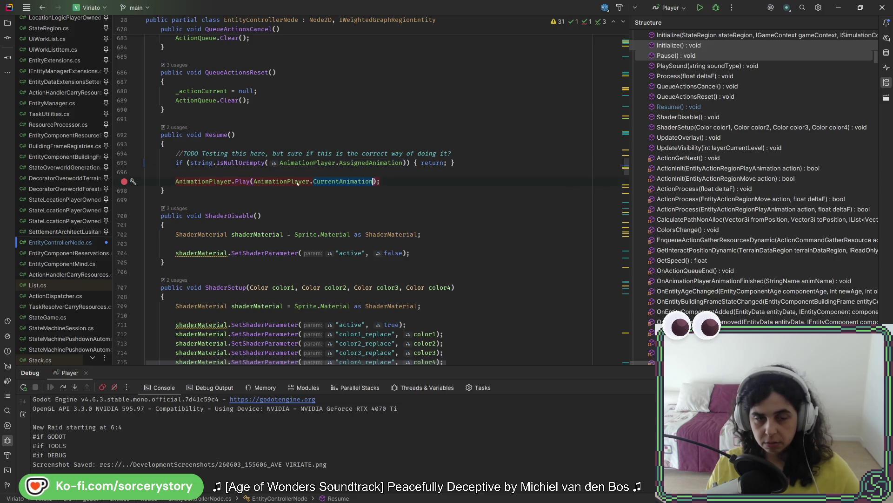
text(AssignedAnimation)
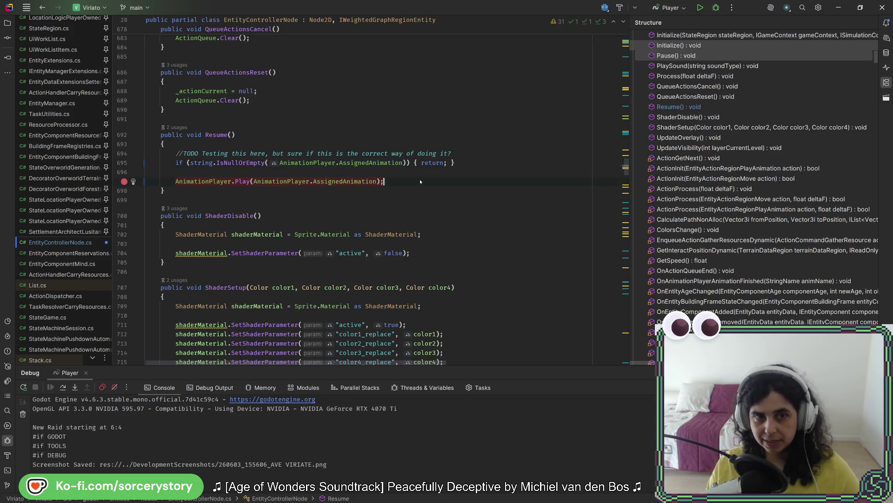
key(ctrl+s)
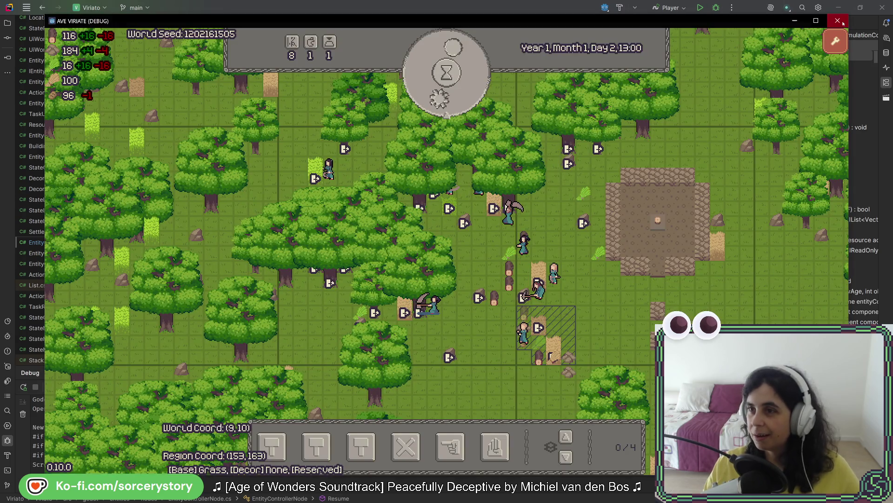
Stop the game, rebuild and relaunch it, and start a new test game.
click(838, 20)
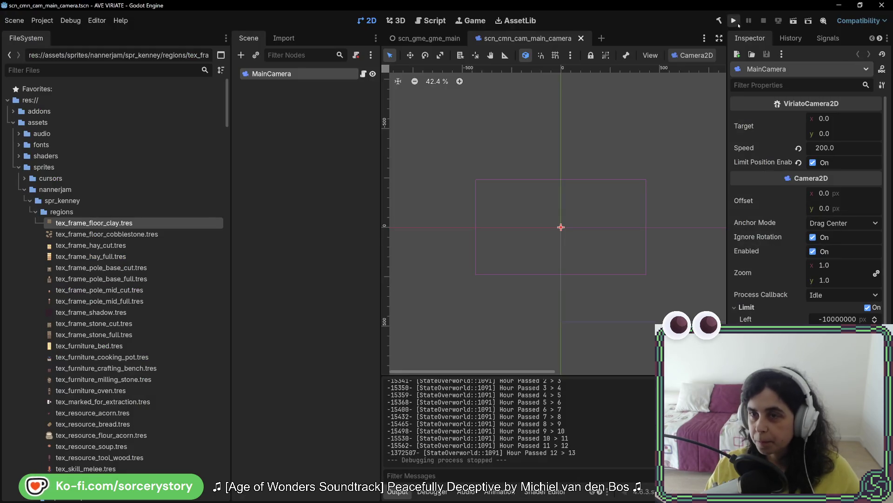
click(733, 21)
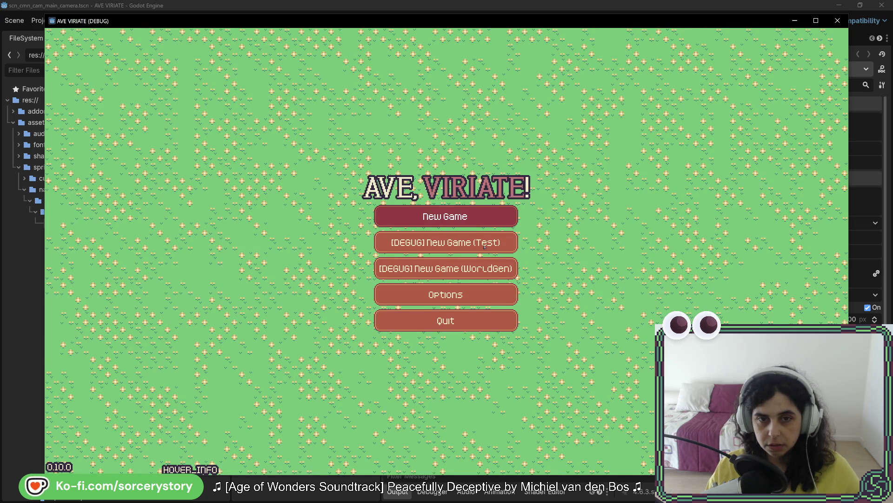
click(484, 245)
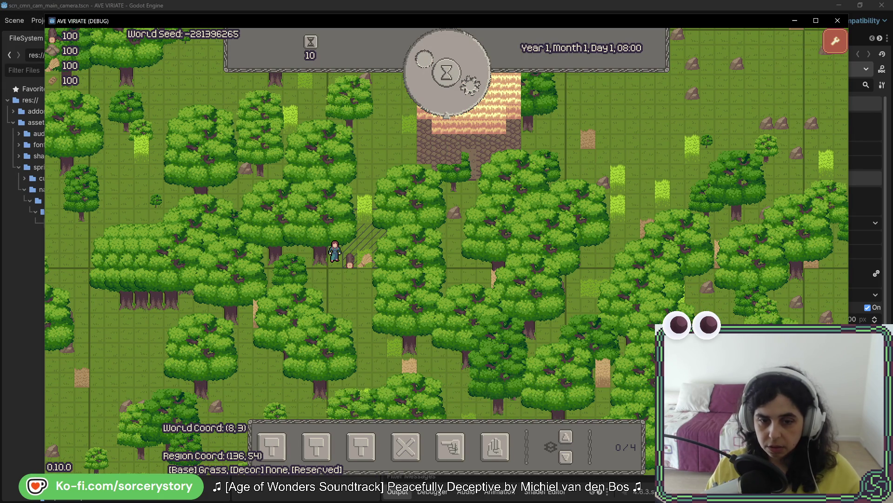
click(450, 447)
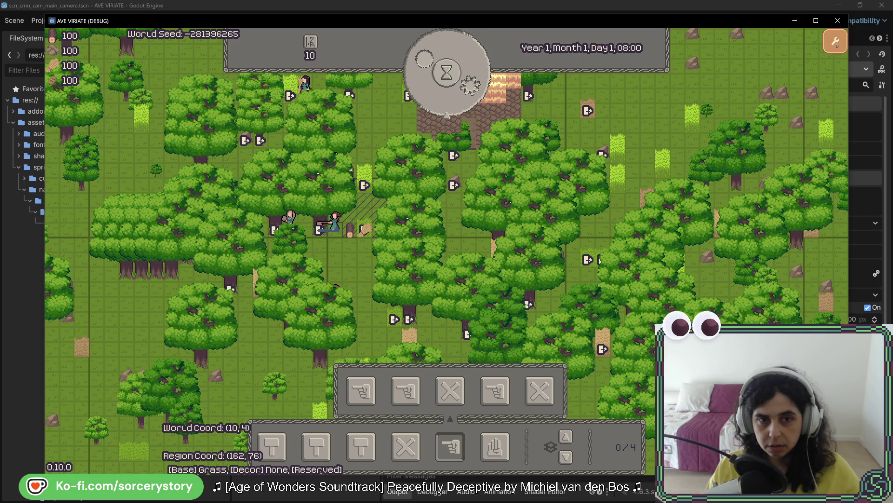
Open and close the game options, pan across the map, inspect a rock, and close the game.
click(836, 44)
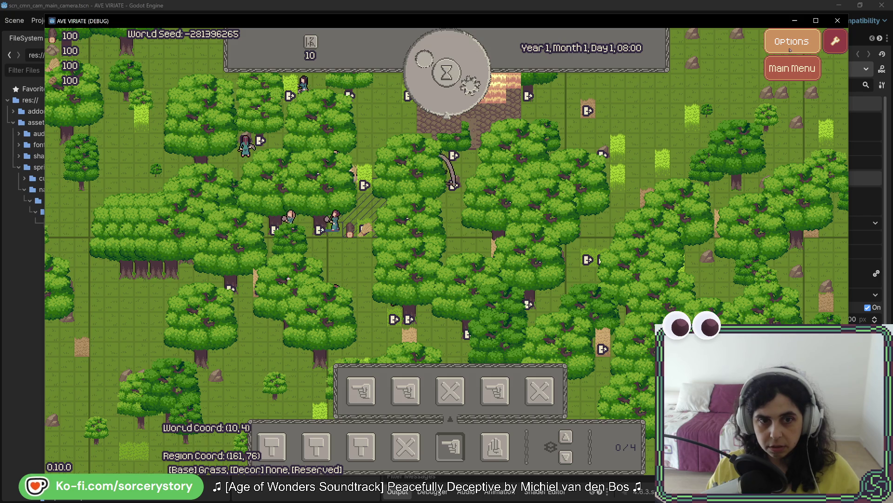
click(790, 46)
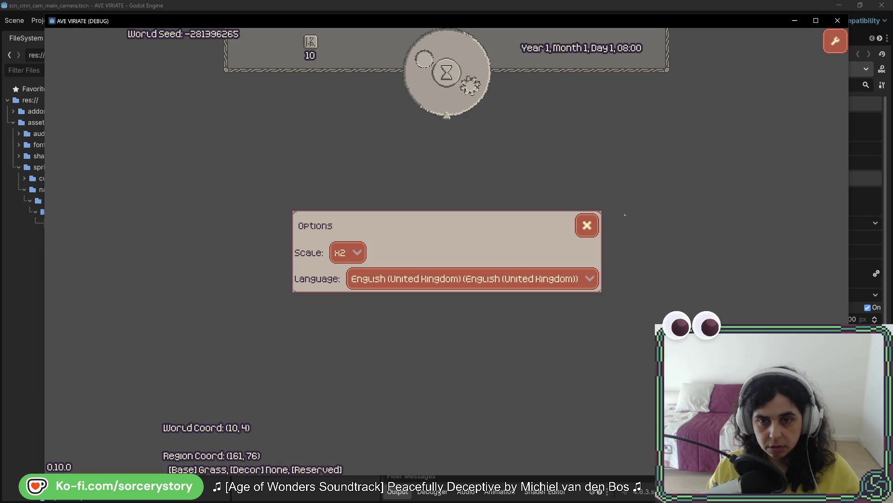
click(589, 226)
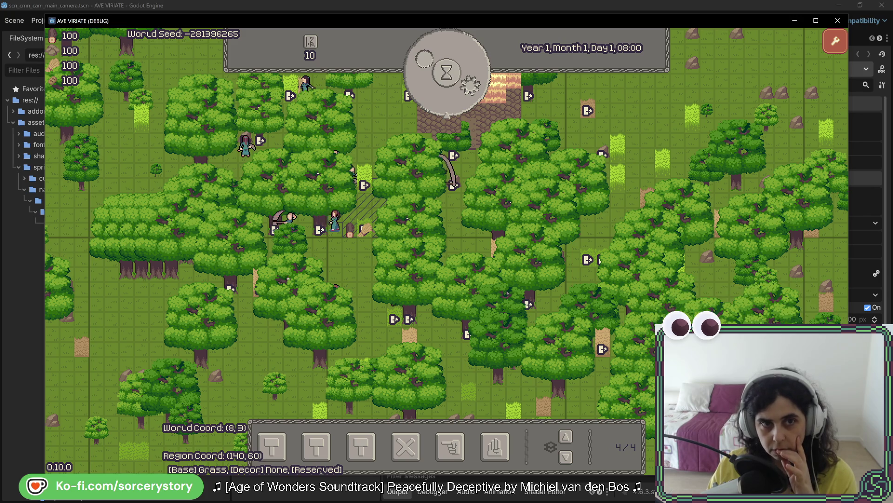
key(w)
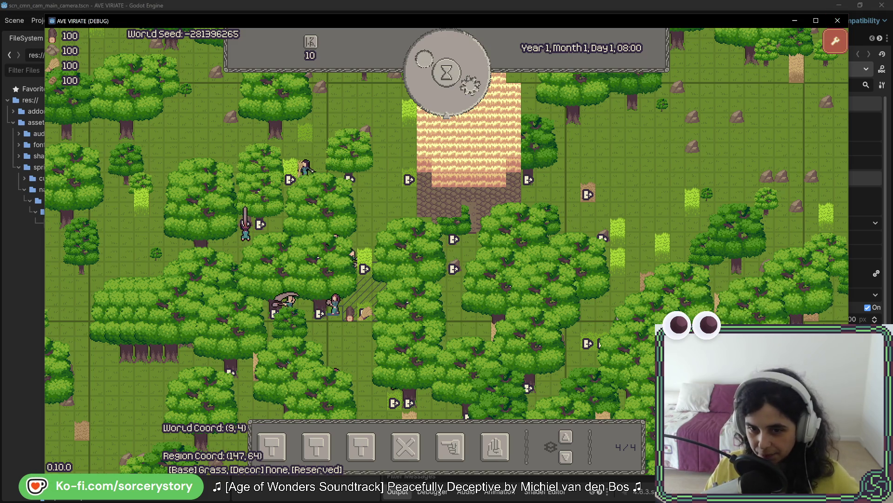
mouse_move(452, 268)
mouse_down()
mouse_move(519, 268)
mouse_move(559, 249)
mouse_up()
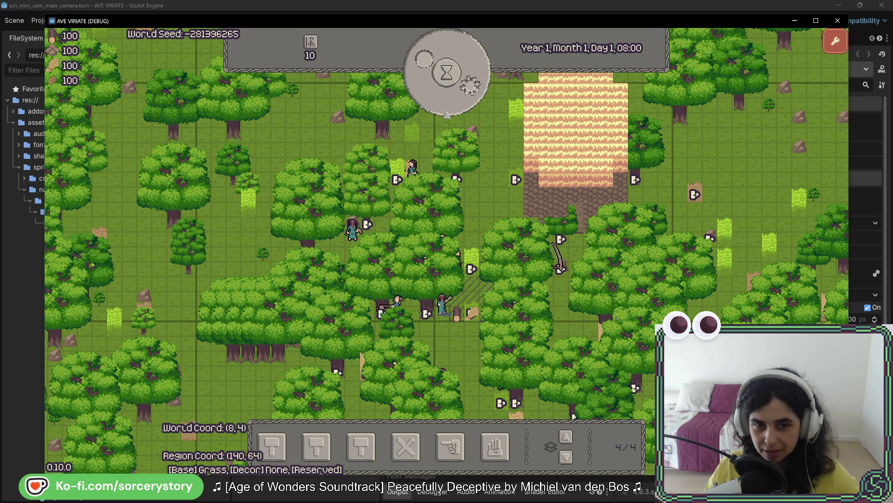
click(799, 93)
click(838, 20)
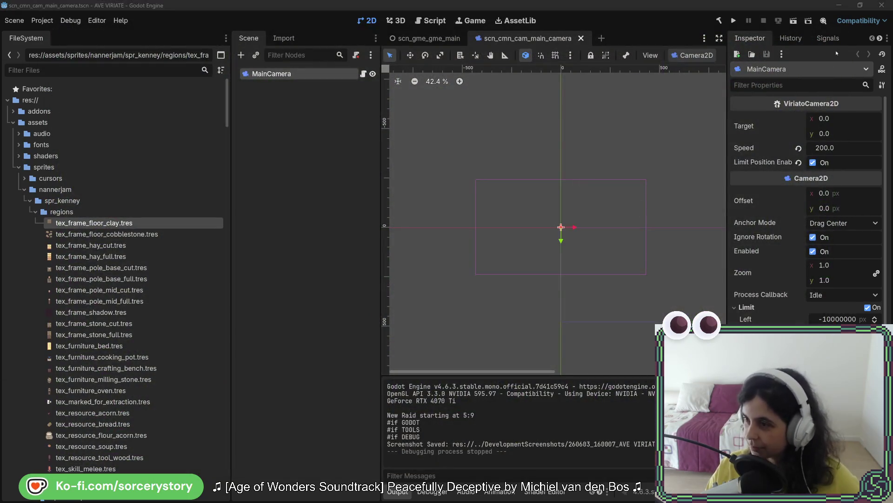
Open EntityManager.cs and jump to the ProcessEntities method via the Structure outline.
key(alt+Tab)
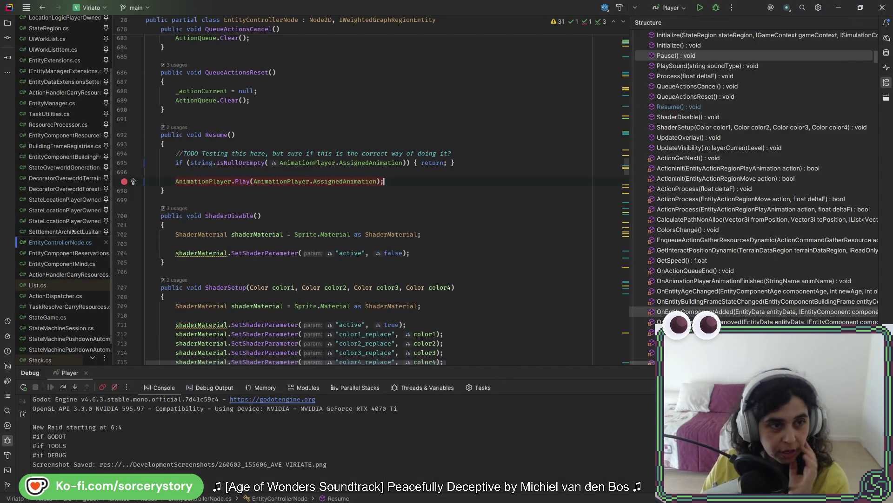
click(51, 103)
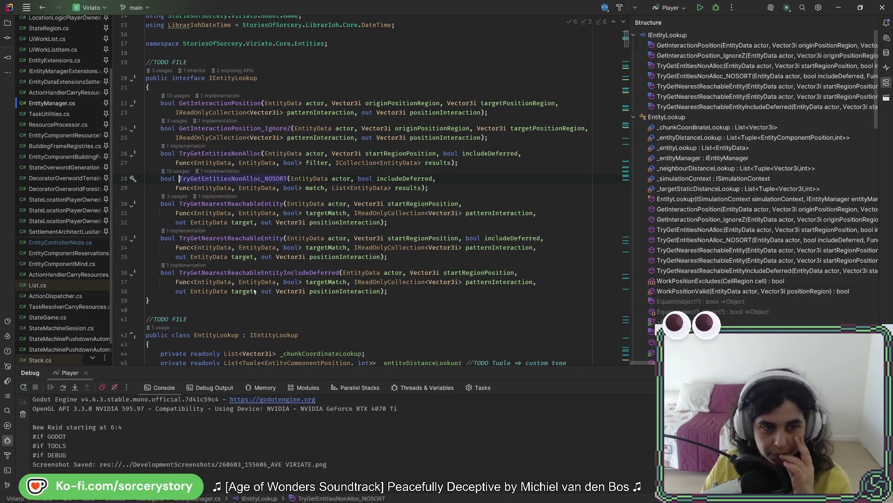
scroll(317, 226, down, 20)
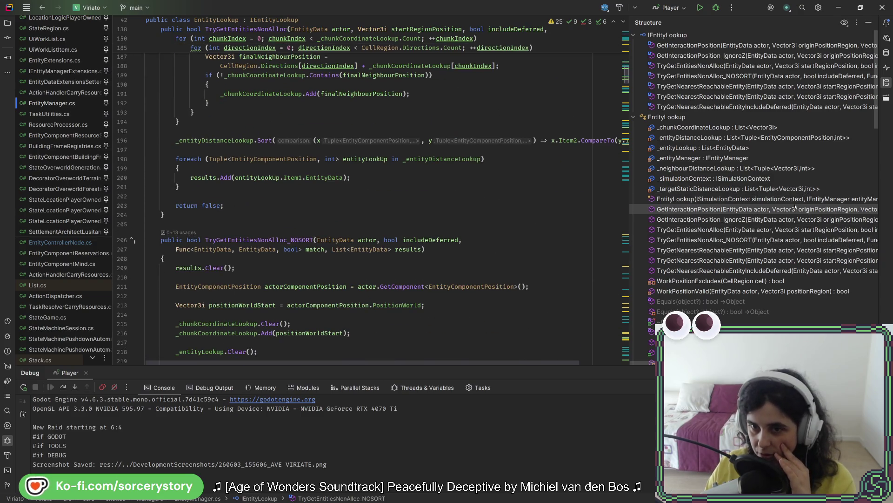
scroll(791, 226, down, 5)
scroll(788, 222, down, 8)
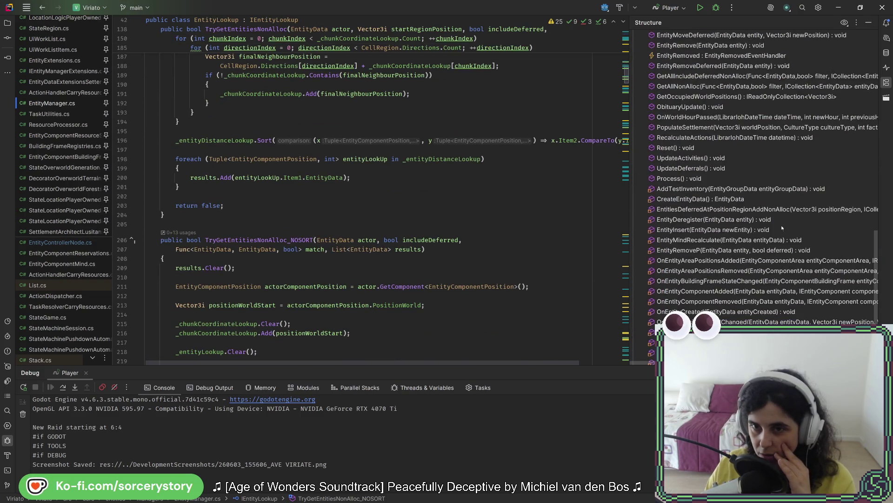
click(736, 179)
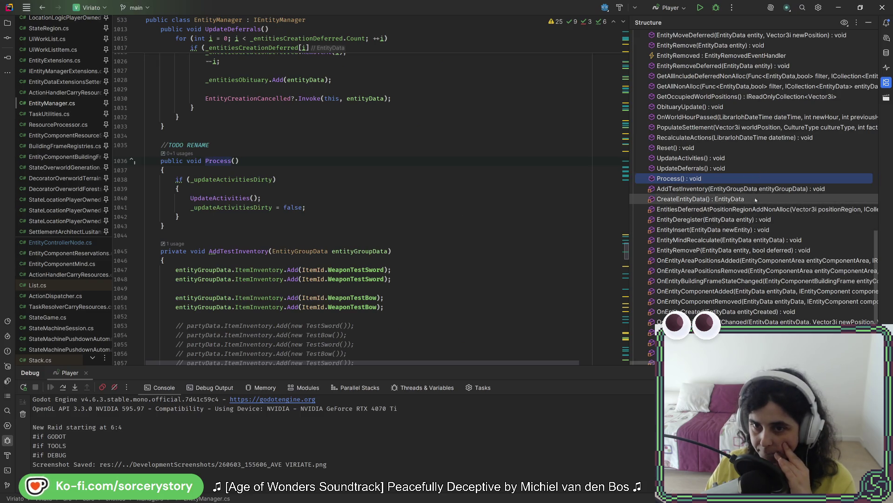
scroll(756, 200, down, 3)
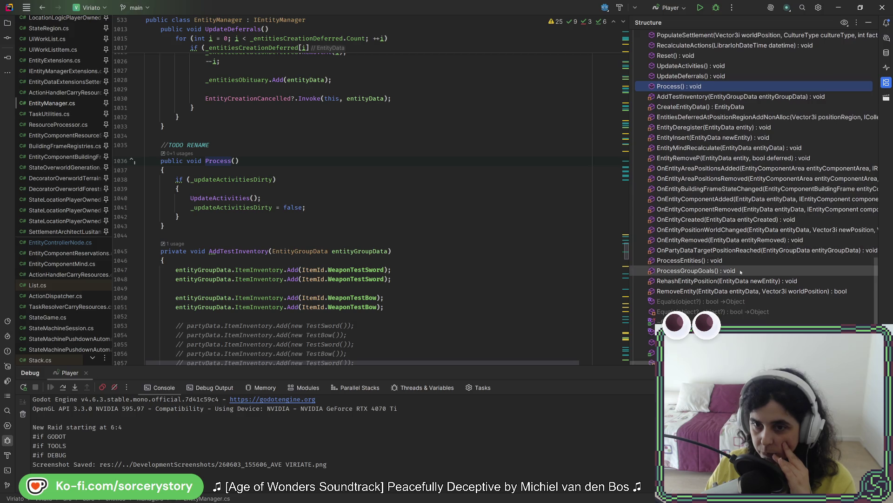
click(740, 261)
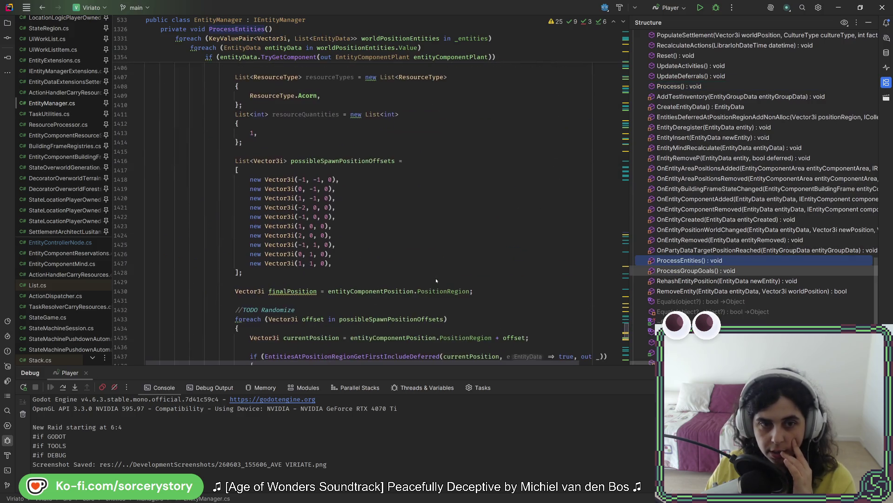
Uncomment the TaskUtilities.GetDropInfo_DEF call on lines 1446–1447 and run code cleanup.
scroll(436, 277, down, 5)
drag(278, 199, 278, 191)
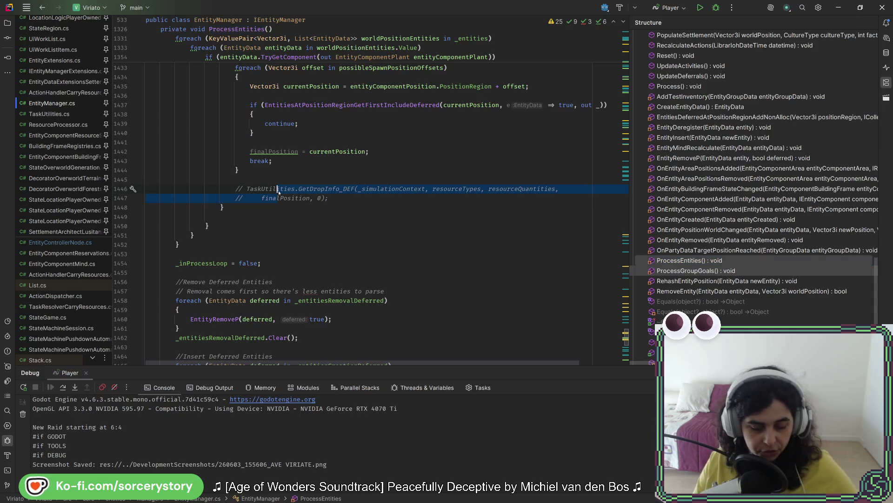
key(ctrl+slash)
click(335, 198)
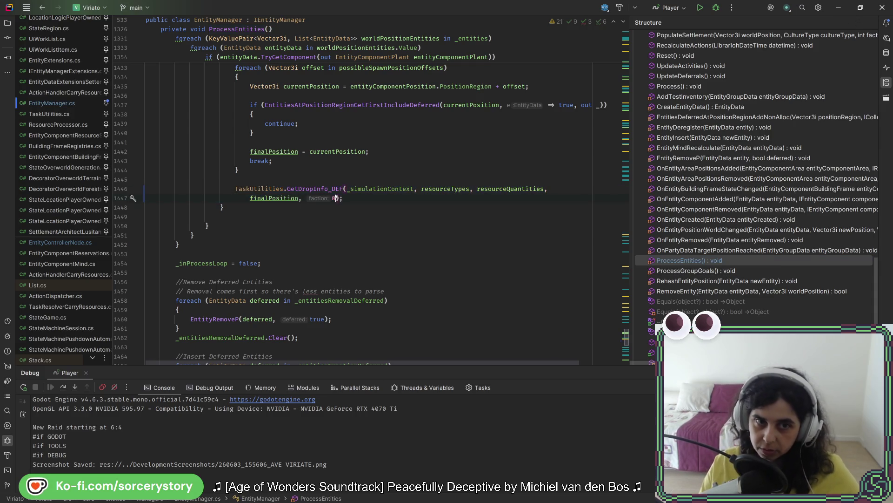
key(ctrl+alt+l)
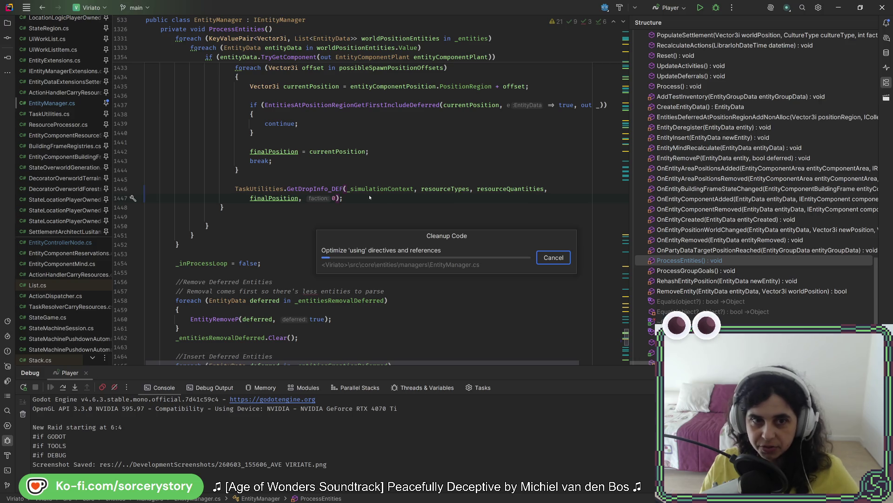
Alt+Tab from Godot and Rider to the Firefox window showing BoardGameGeek's Arcs image page.
key(alt+Tab)
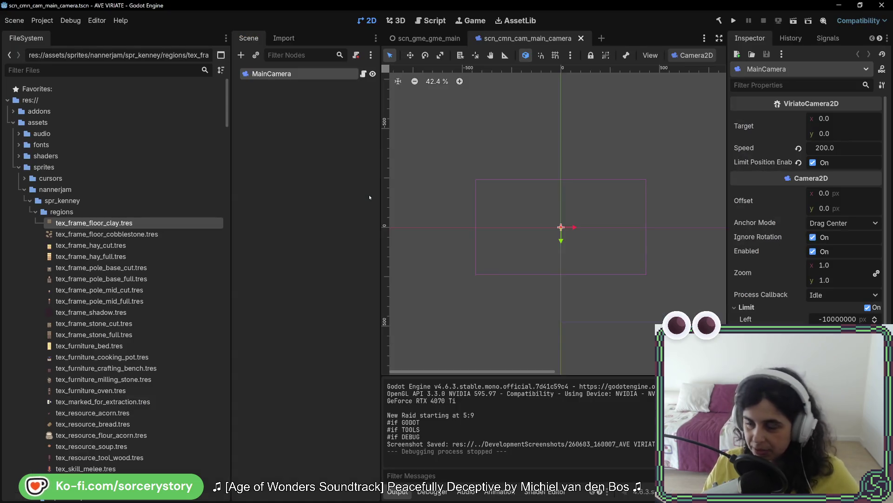
key(alt+Tab)
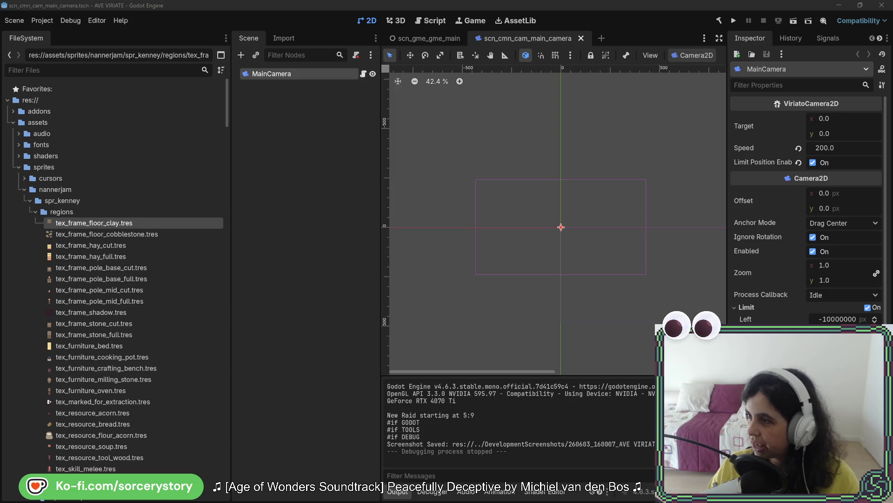
key(alt+Tab)
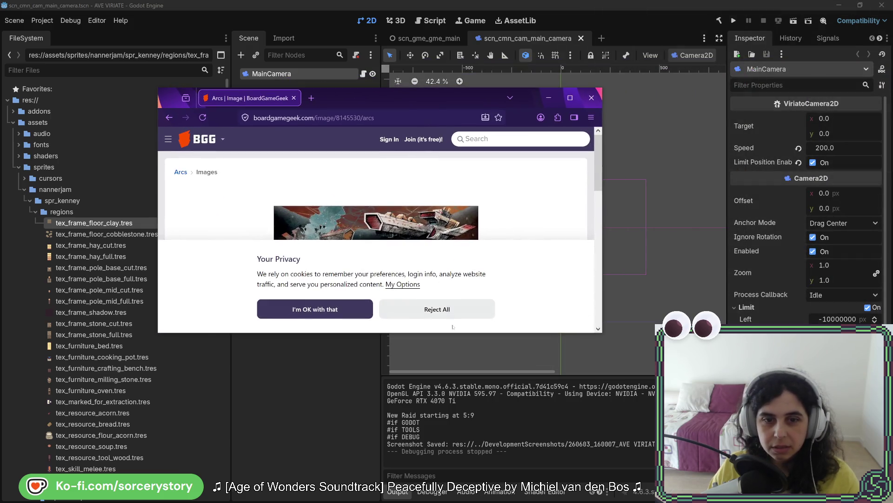
Reject the cookie banner, maximize Firefox and page back through the Arcs image thumbnails on BoardGameGeek.
click(452, 315)
click(570, 97)
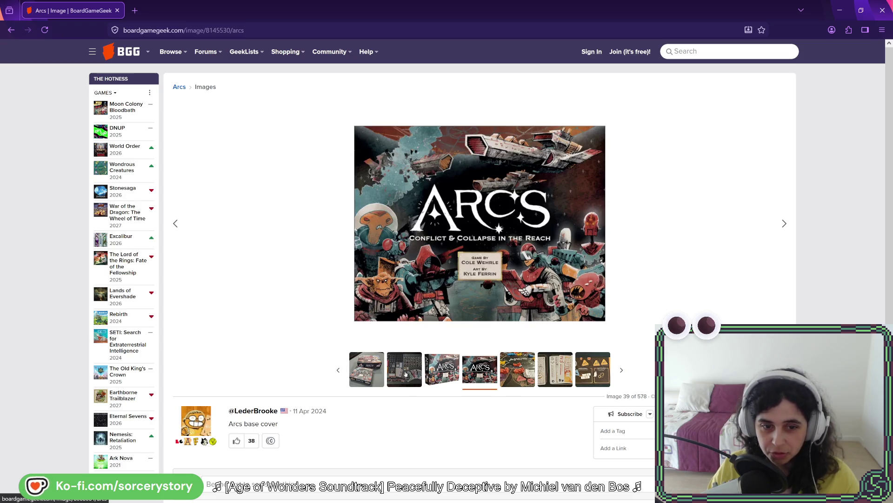
click(339, 371)
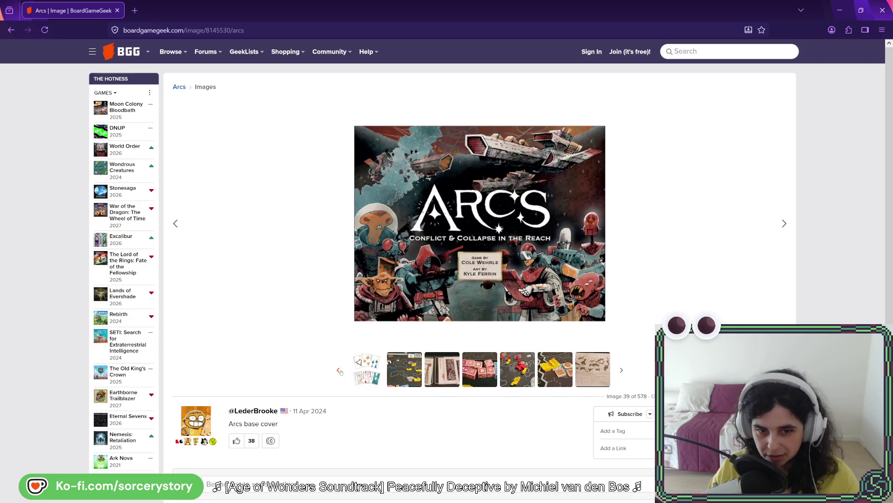
click(339, 371)
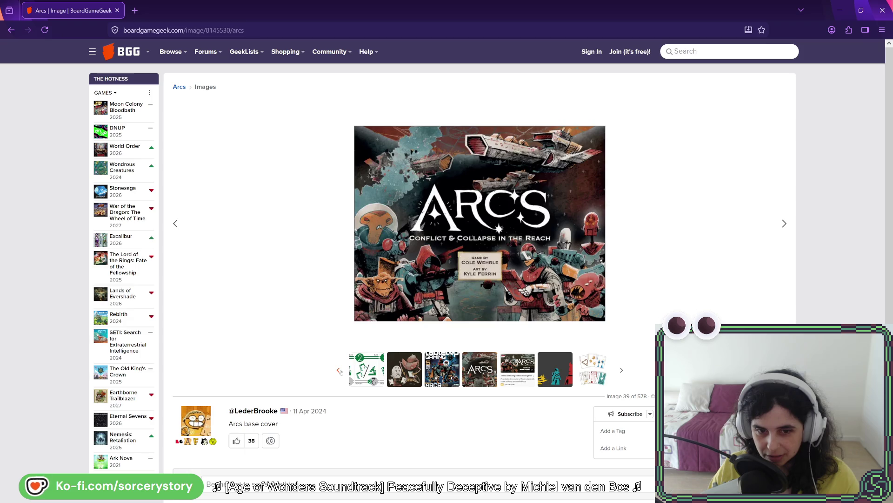
Return to the Arcs game page, open the mid-campaign board photo, then go back to Godot.
click(11, 29)
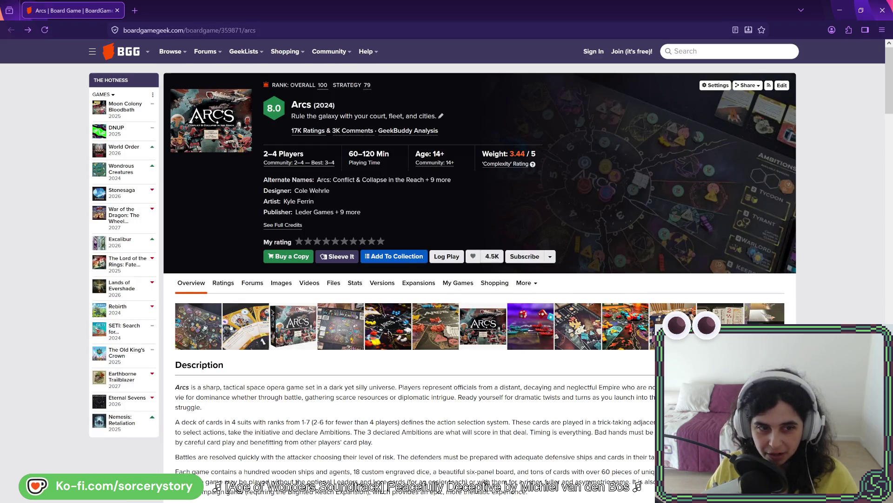
click(211, 322)
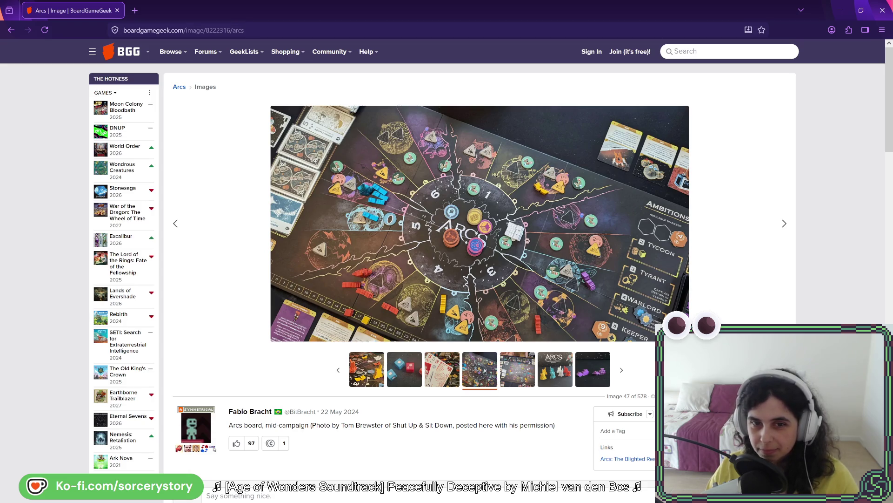
key(alt+Tab)
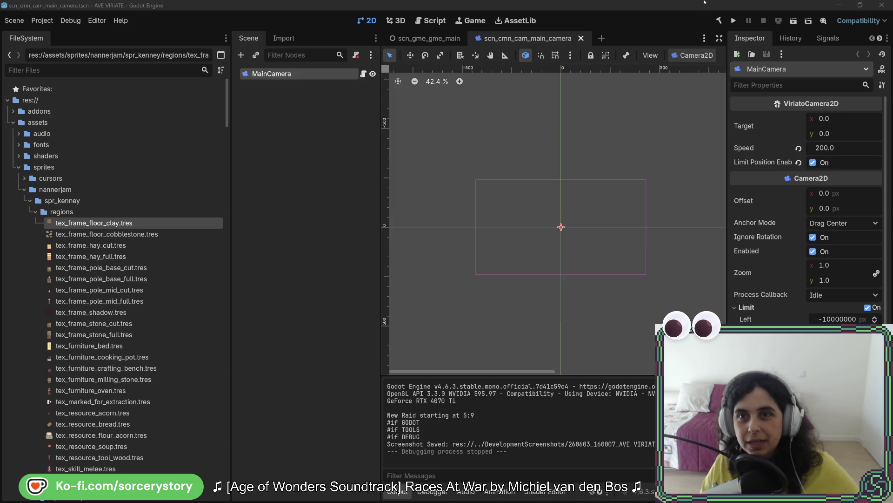
click(733, 21)
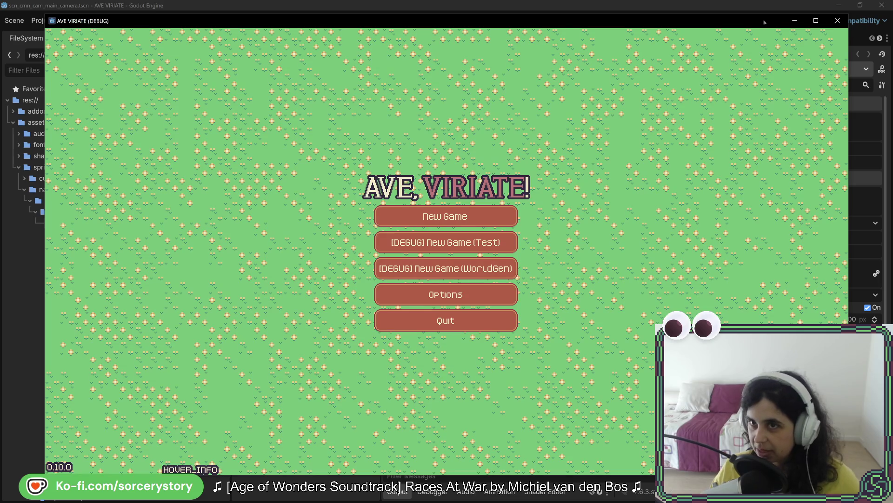
click(838, 20)
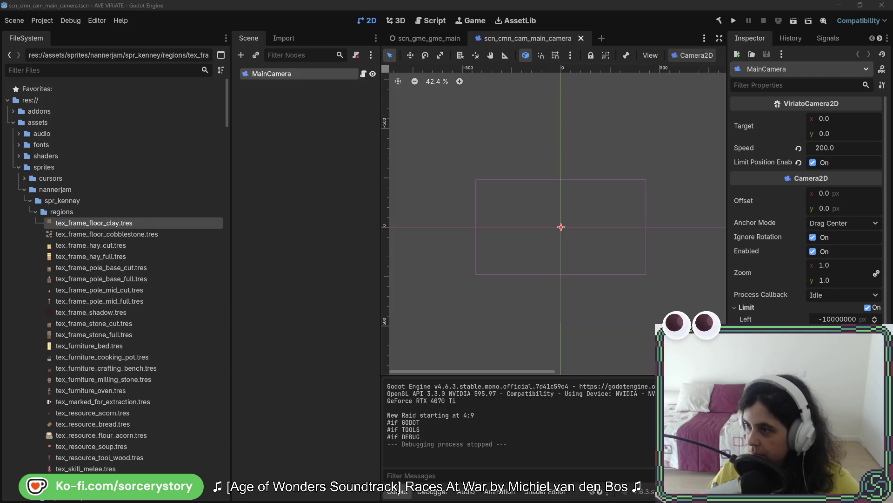
Launch the AVE VIRIATE game in a new world and clear the bushes and trees around the house.
click(734, 21)
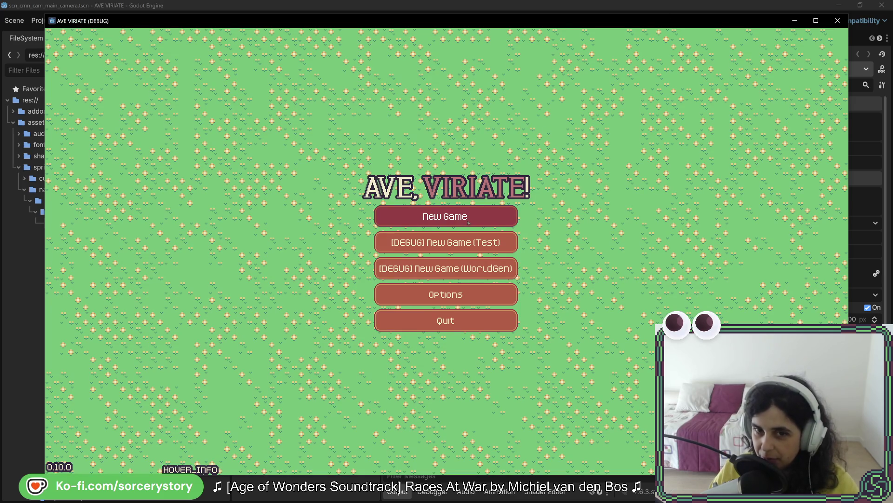
click(496, 216)
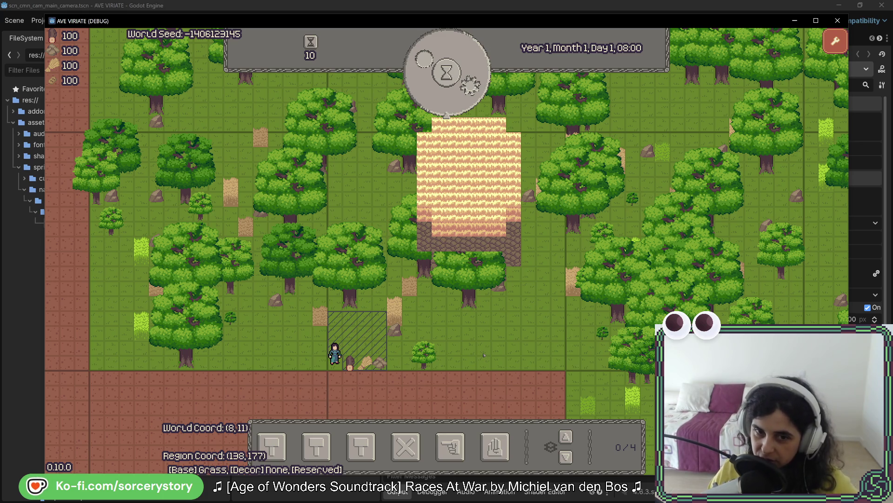
key(x)
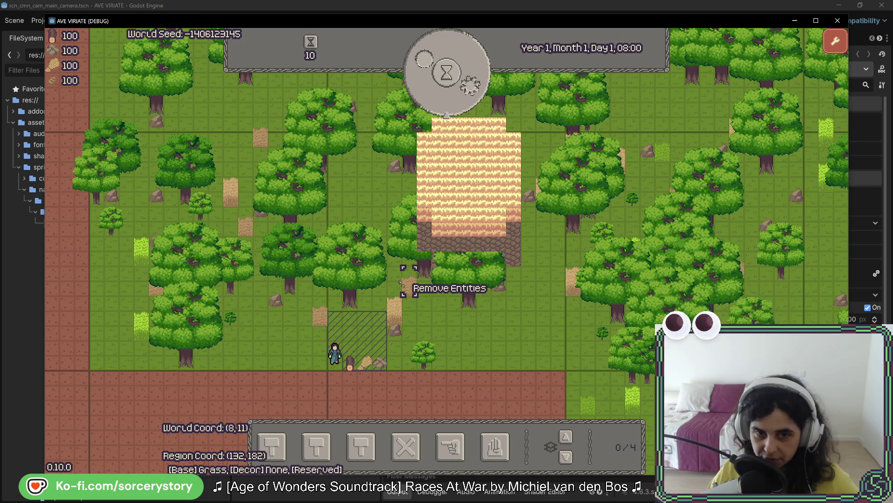
mouse_move(423, 363)
mouse_down()
mouse_move(427, 303)
mouse_move(499, 286)
mouse_up()
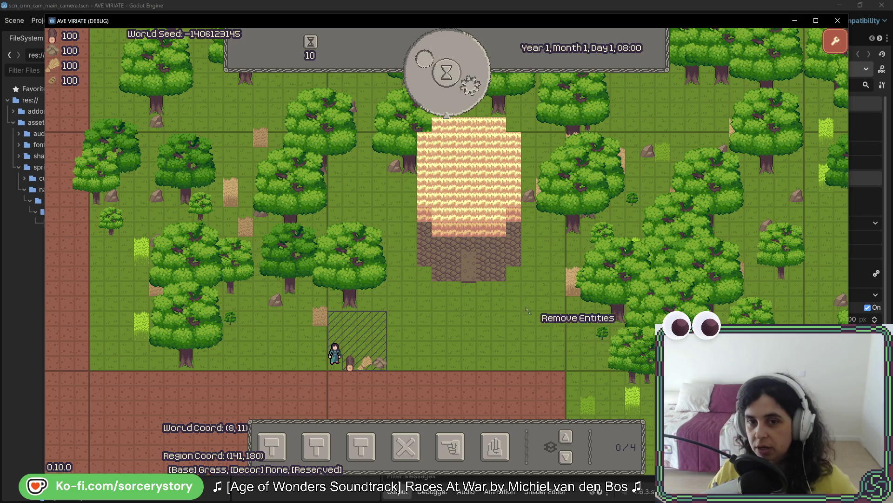
right_click(517, 285)
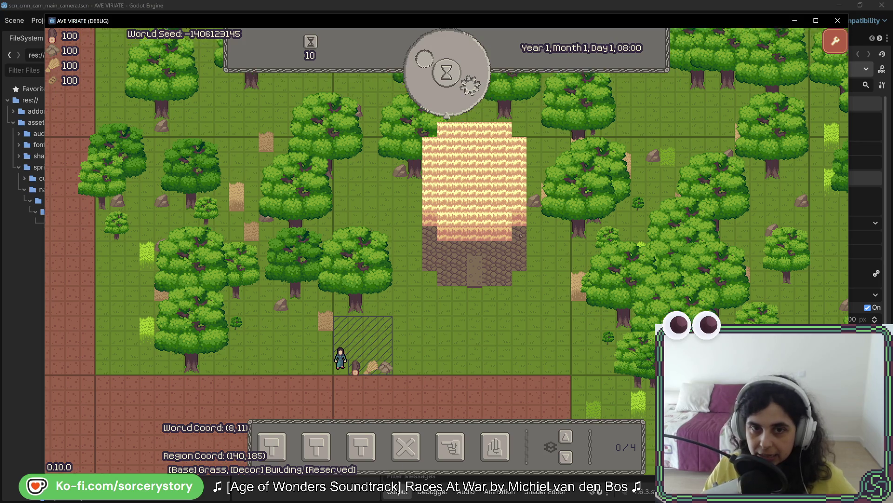
Pan the game map around the house, then leave the running game.
key(w)
key(a)
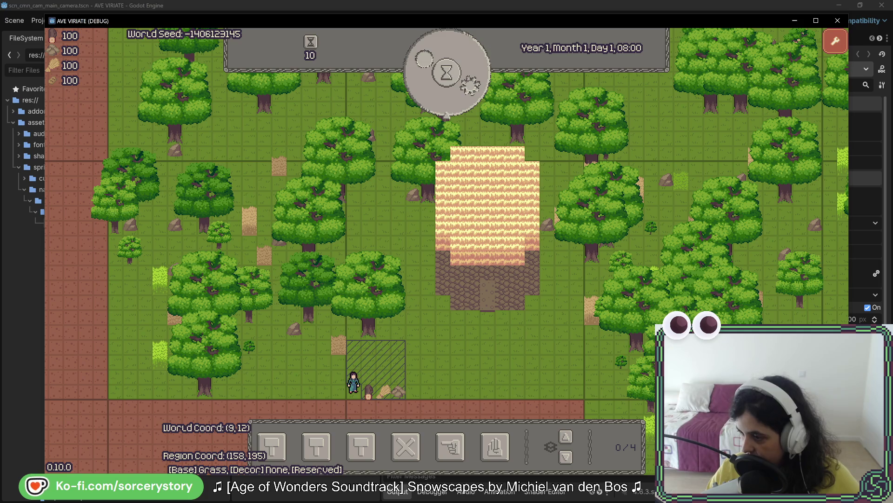
key(alt+Tab)
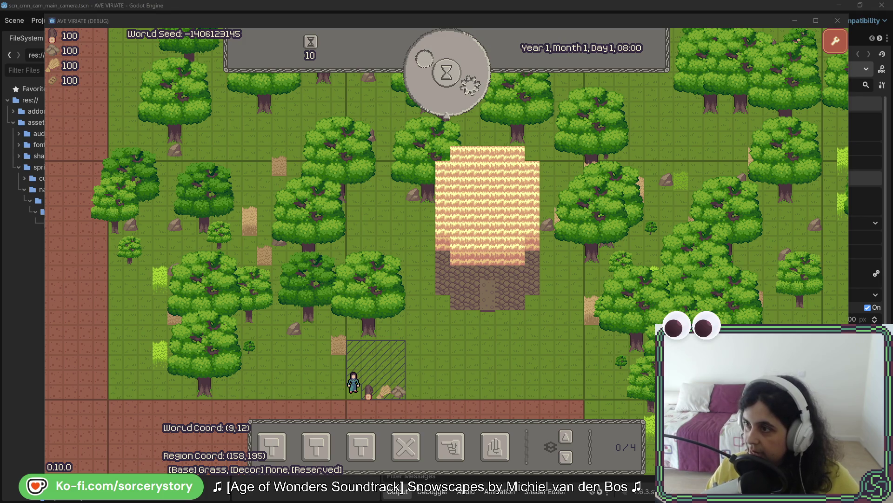
Bring Aseprite forward, maximize it and zoom in on the house's lower roof.
key(alt+Tab)
drag(492, 116, 383, 117)
double_click(383, 116)
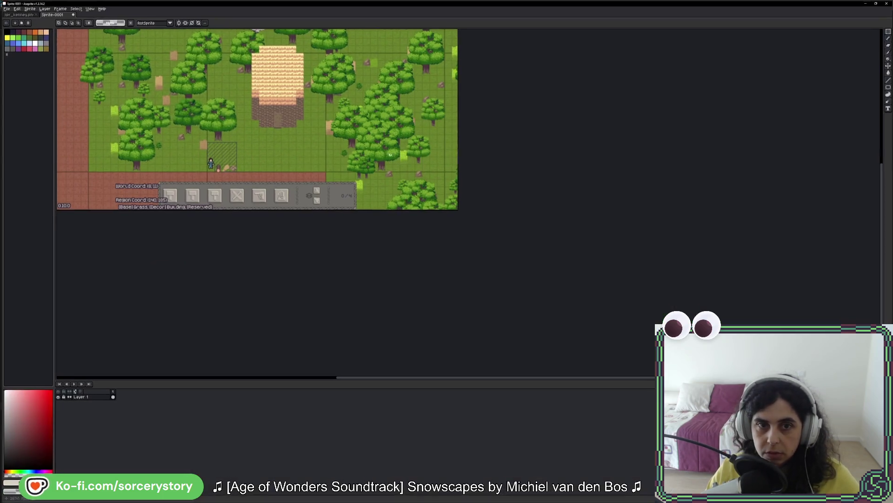
scroll(327, 154, up, 5)
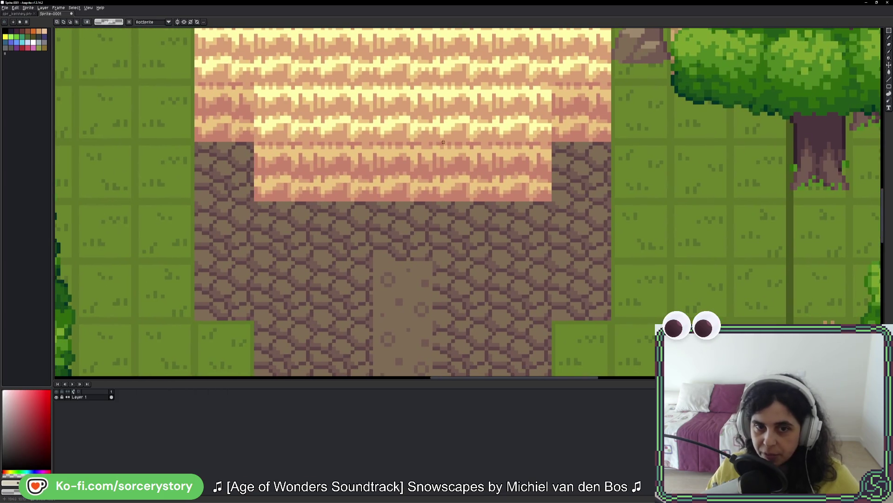
mouse_move(383, 157)
mouse_down()
mouse_move(413, 190)
mouse_move(432, 194)
mouse_up()
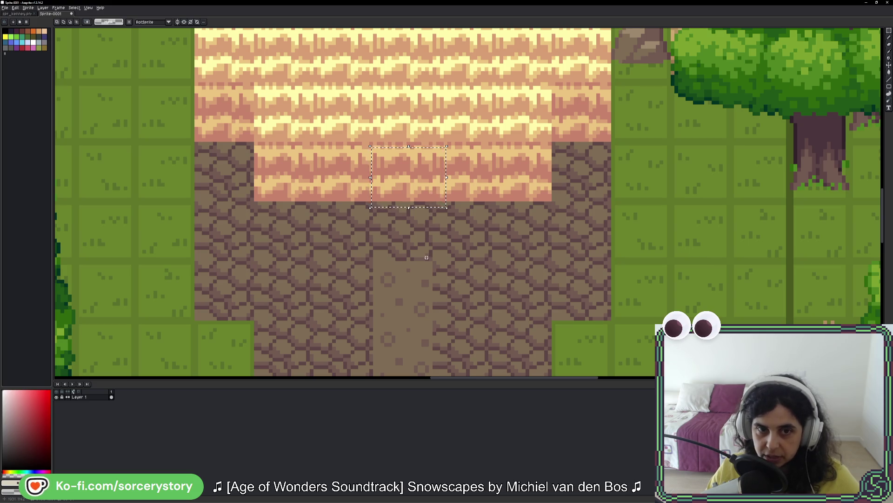
scroll(449, 187, down, 3)
key(w)
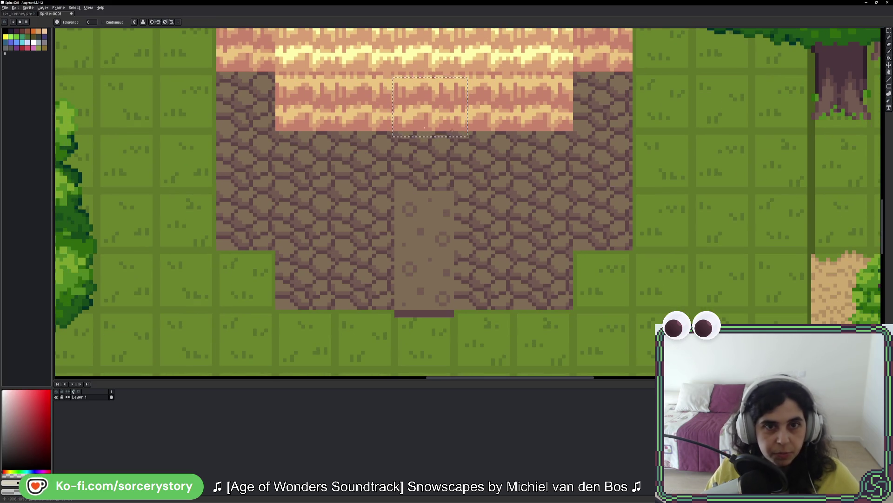
scroll(567, 116, up, 3)
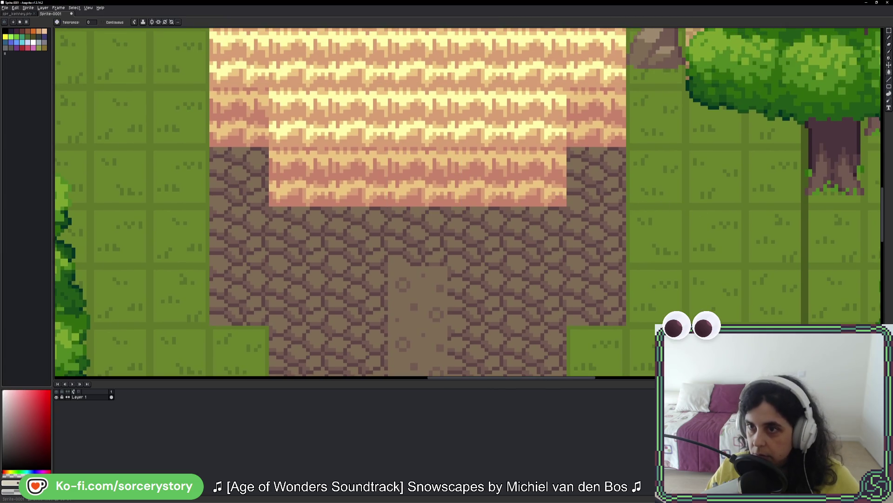
Draw the brown door with filled rectangles on the roof, extending it down into the stone wall.
click(890, 87)
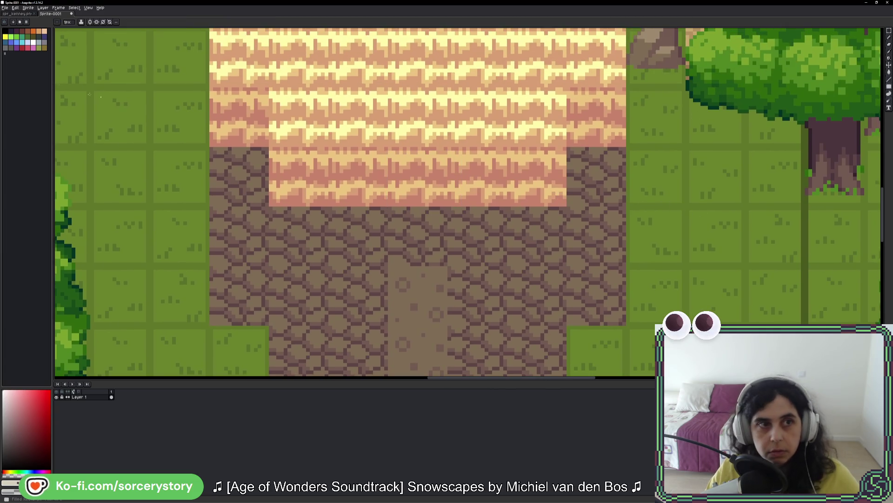
click(8, 36)
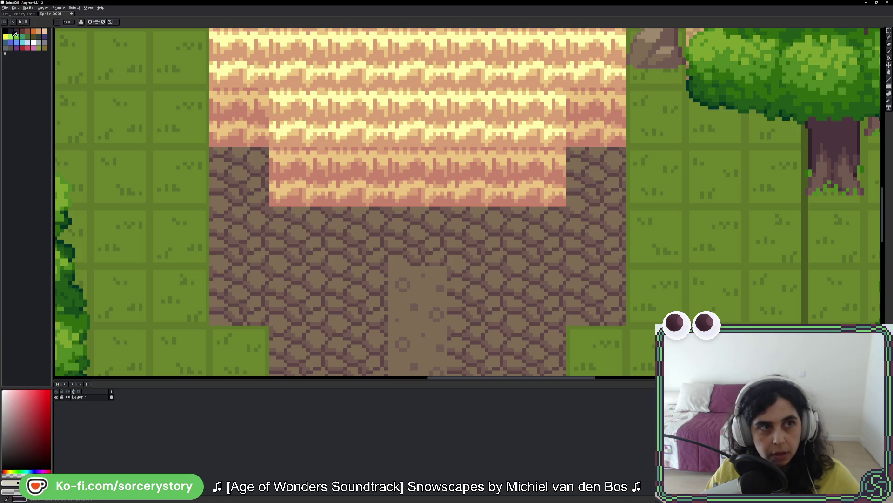
click(21, 31)
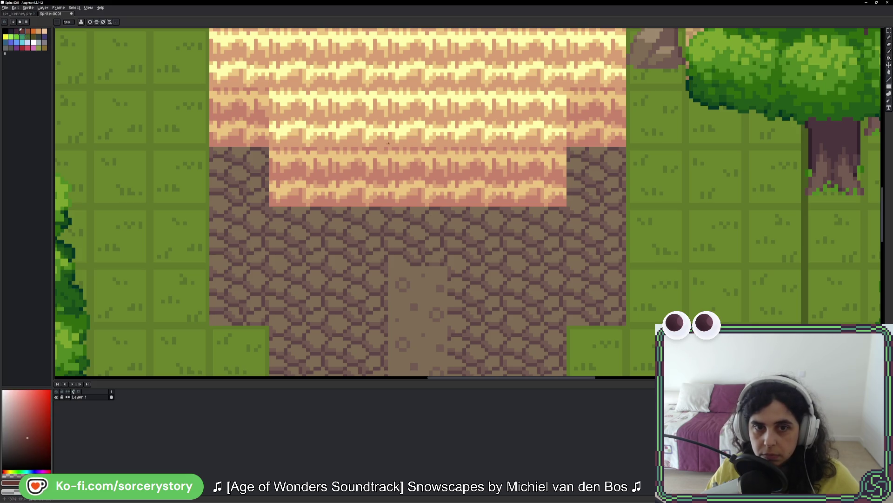
drag(388, 144, 446, 204)
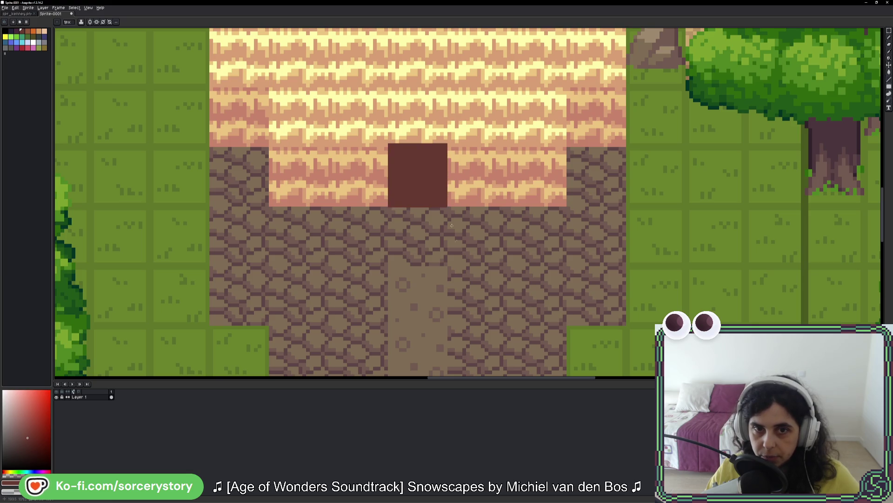
scroll(451, 226, down, 2)
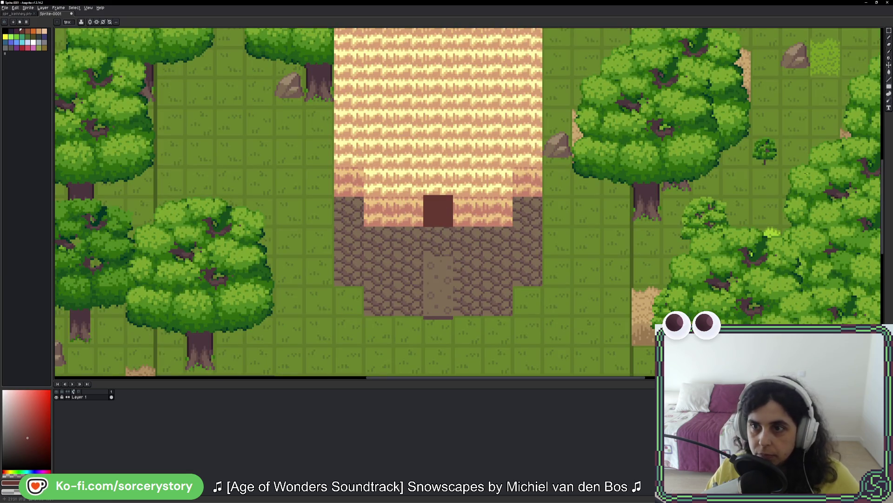
click(27, 31)
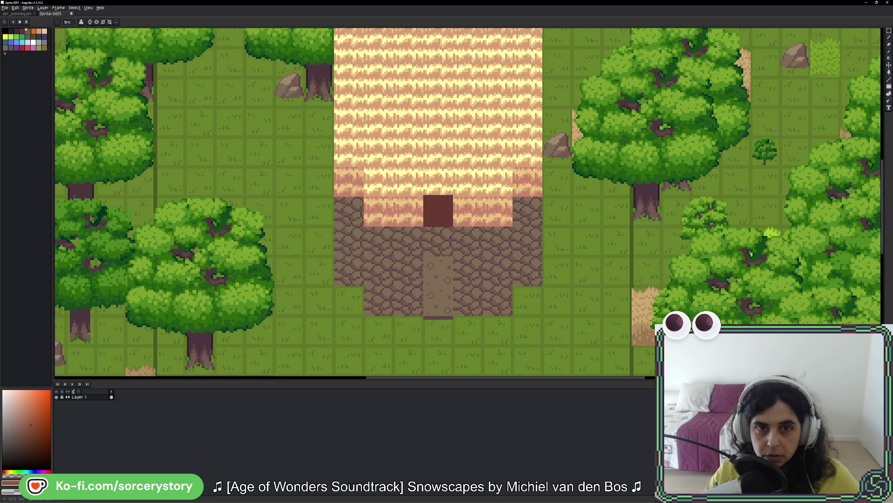
mouse_move(424, 168)
mouse_down()
mouse_move(455, 196)
mouse_move(451, 227)
mouse_up()
key(ctrl+z)
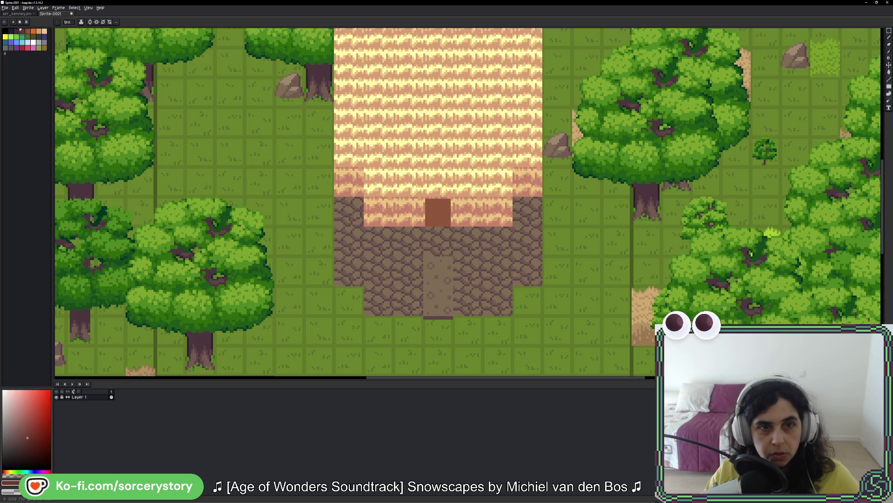
drag(424, 227, 453, 255)
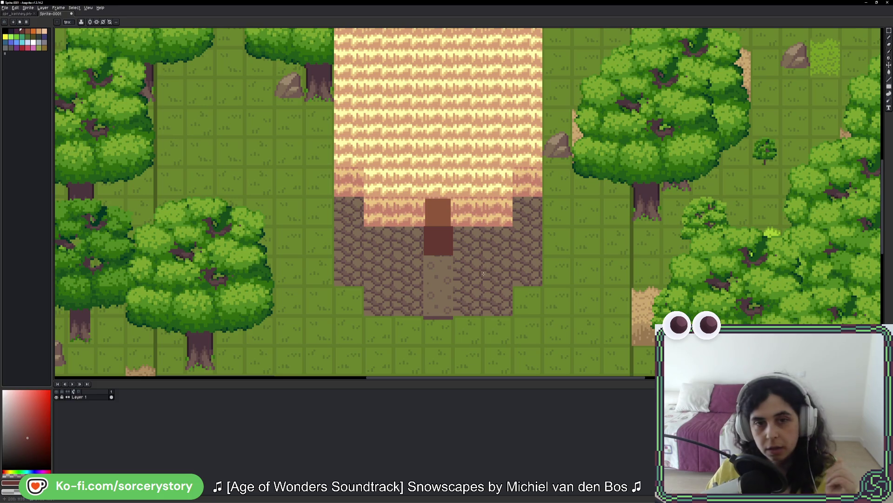
Select the grass tile just below the house path and sample its green.
scroll(442, 275, down, 3)
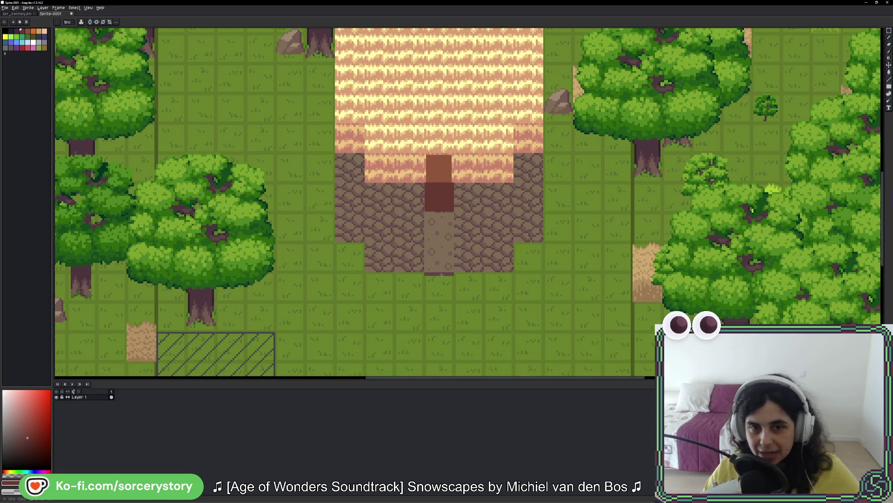
scroll(411, 298, up, 5)
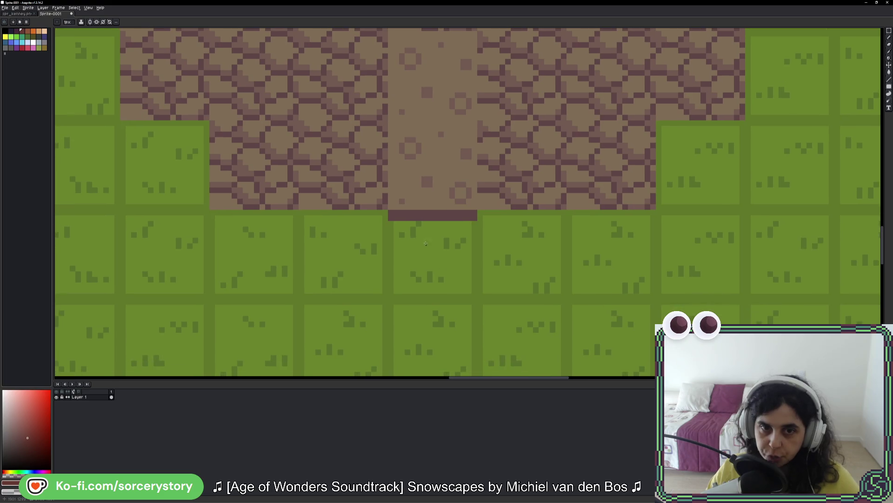
key(i)
key(b)
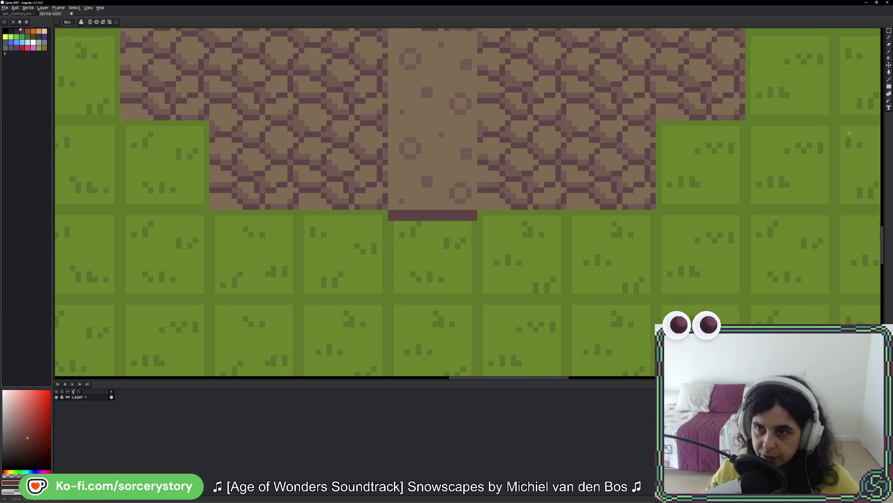
key(m)
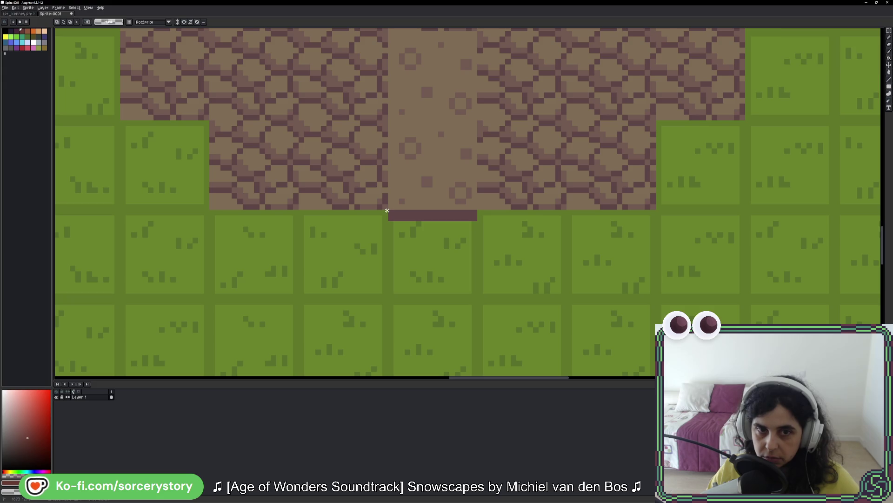
drag(388, 211, 478, 301)
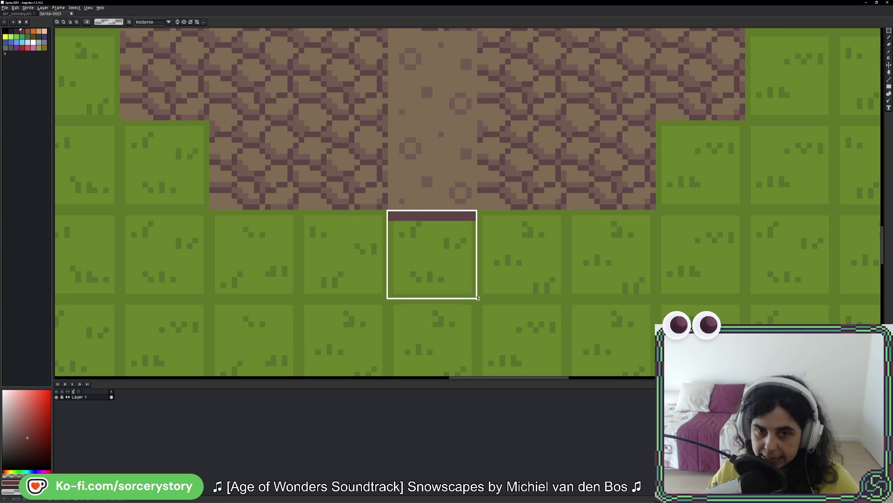
scroll(478, 301, down, 1)
scroll(475, 306, down, 1)
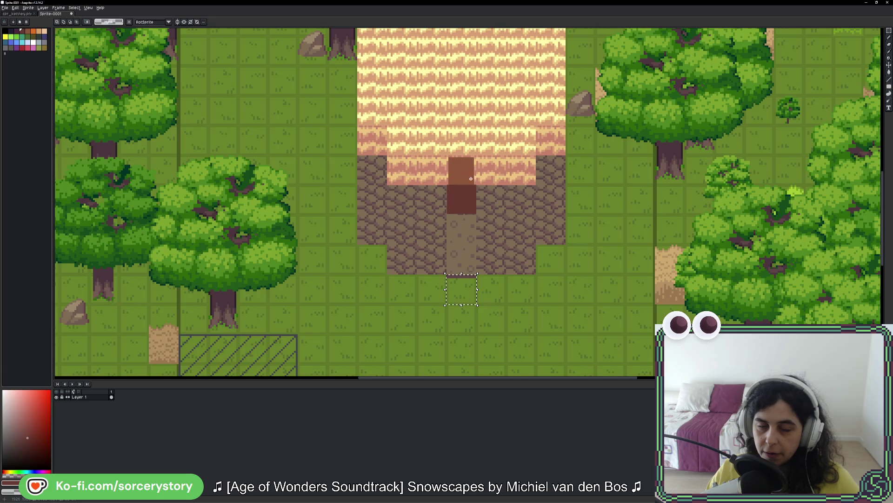
scroll(466, 318, up, 1)
scroll(466, 317, up, 1)
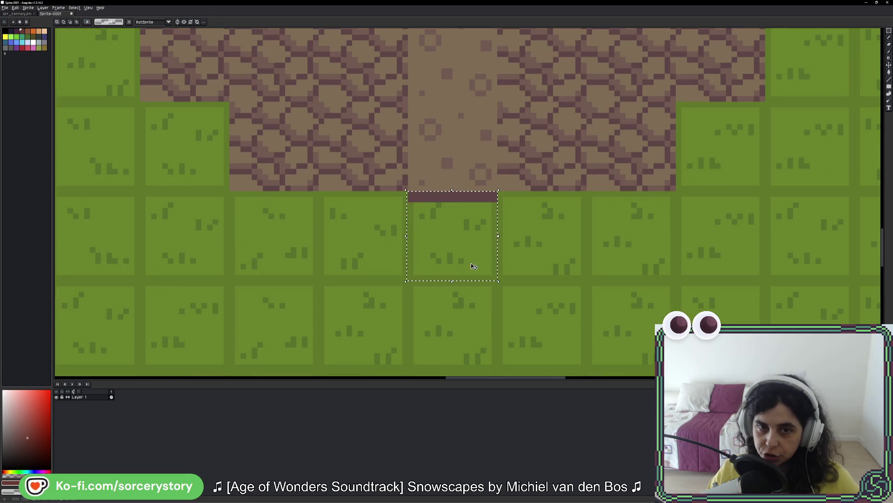
drag(461, 215, 454, 255)
key(i)
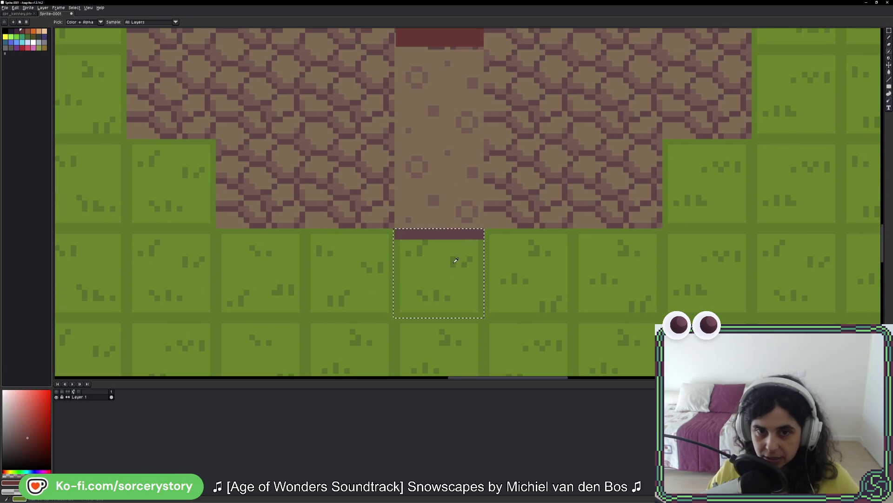
click(449, 261)
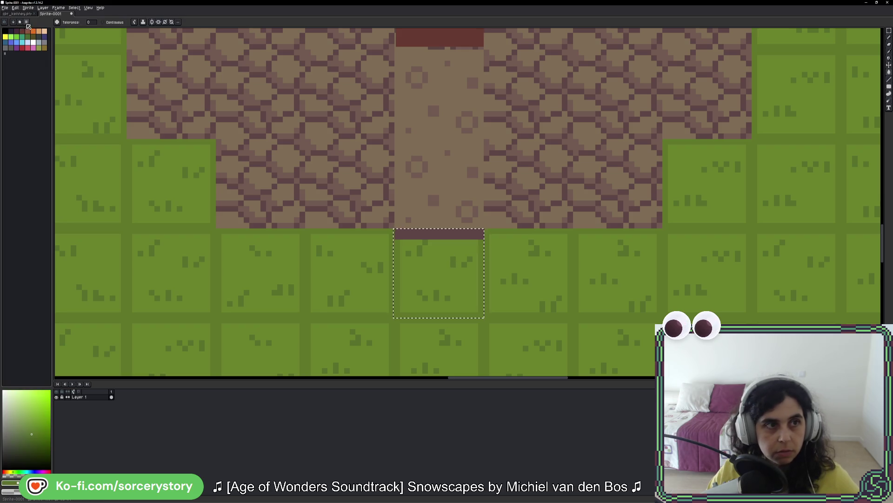
Load a preset palette into the swatches.
click(21, 23)
click(54, 41)
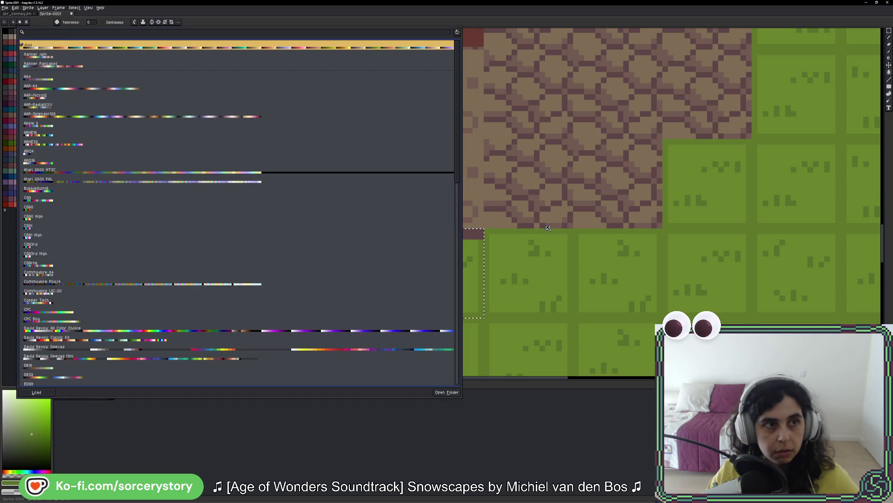
click(548, 227)
drag(526, 243, 531, 216)
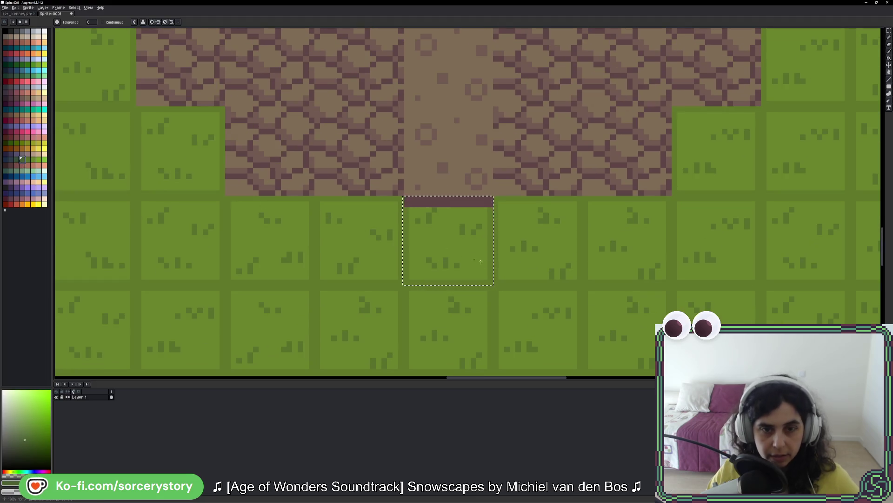
Paint-bucket fill the selected tile's grass with a darker green from the new palette.
key(i)
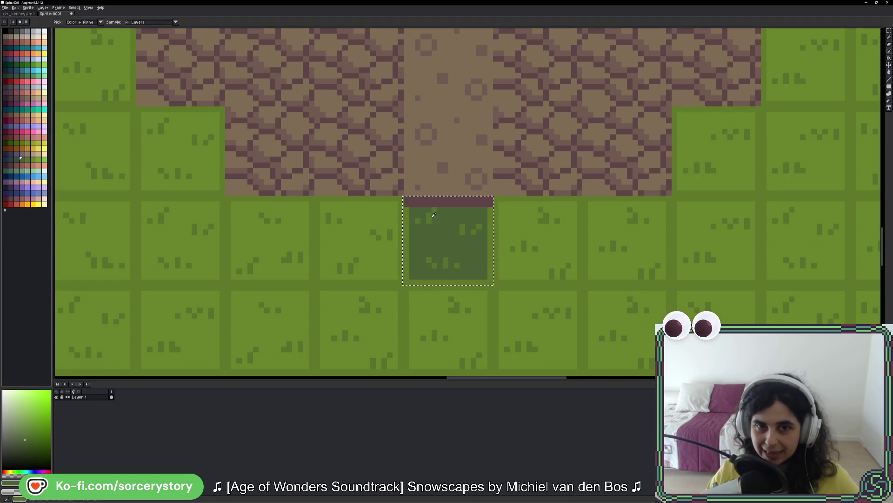
click(432, 214)
key(g)
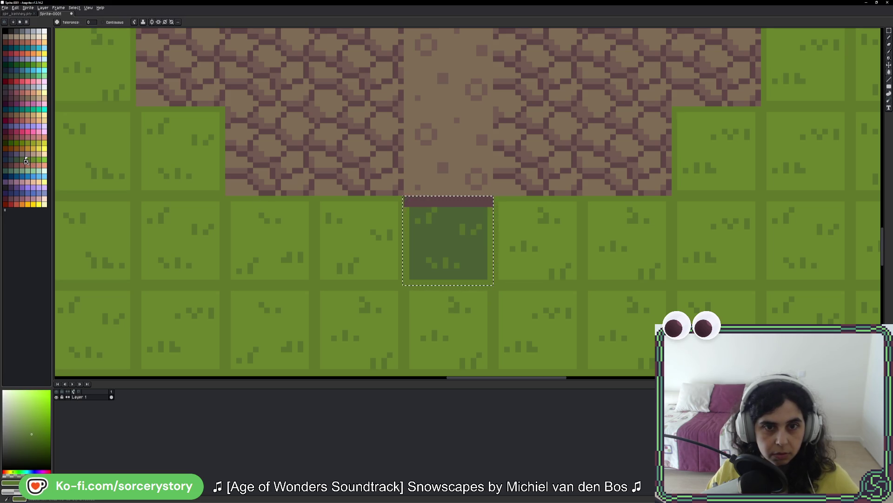
click(26, 159)
click(419, 233)
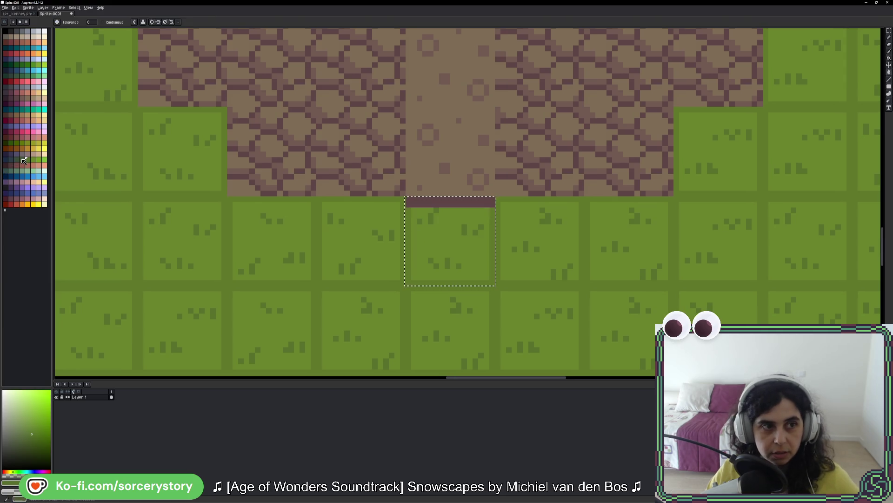
click(21, 159)
click(447, 263)
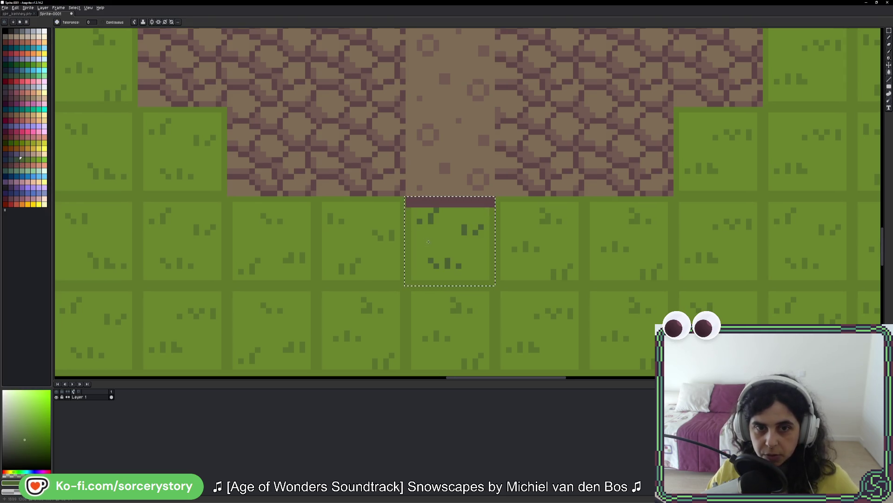
alt+click(275, 206)
click(447, 242)
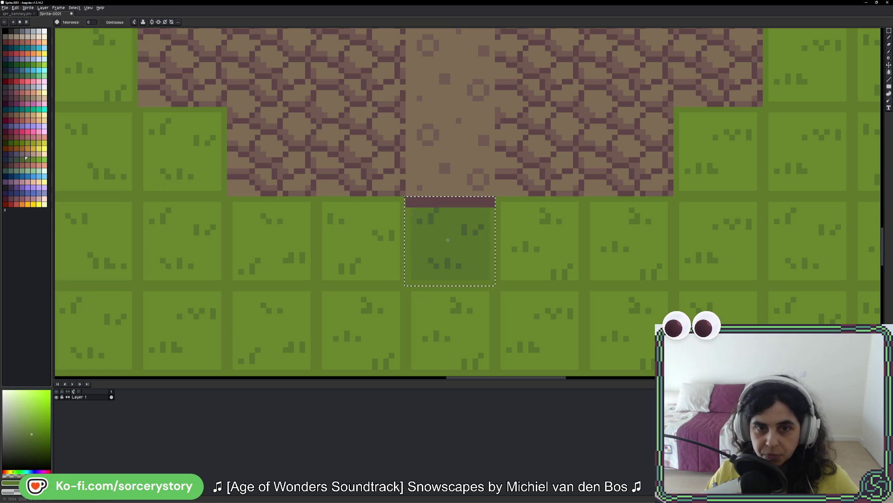
Clear the old selection and fill the roof tile right of the door with the door's brown.
key(v)
key(ctrl+d)
key(g)
scroll(560, 280, down, 5)
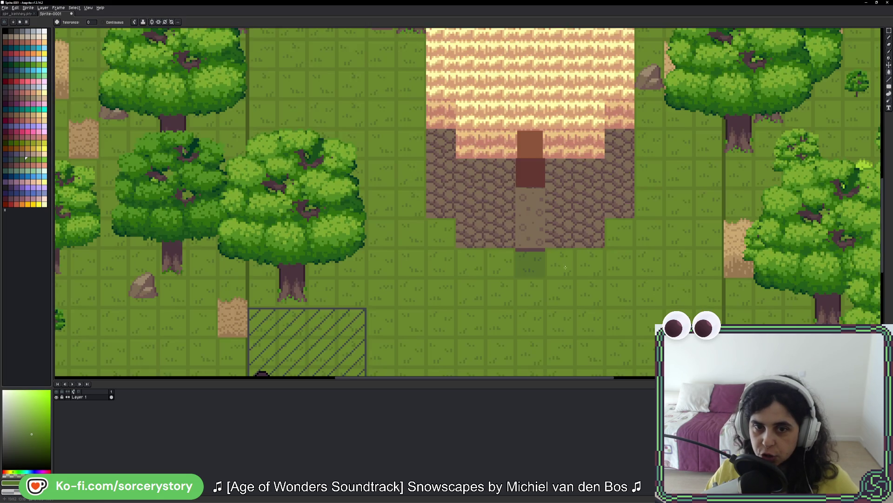
scroll(493, 216, up, 3)
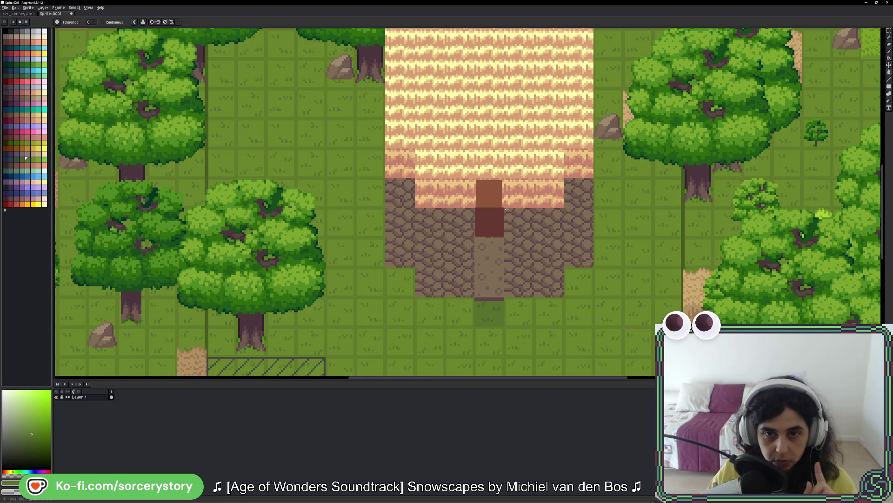
scroll(506, 207, up, 4)
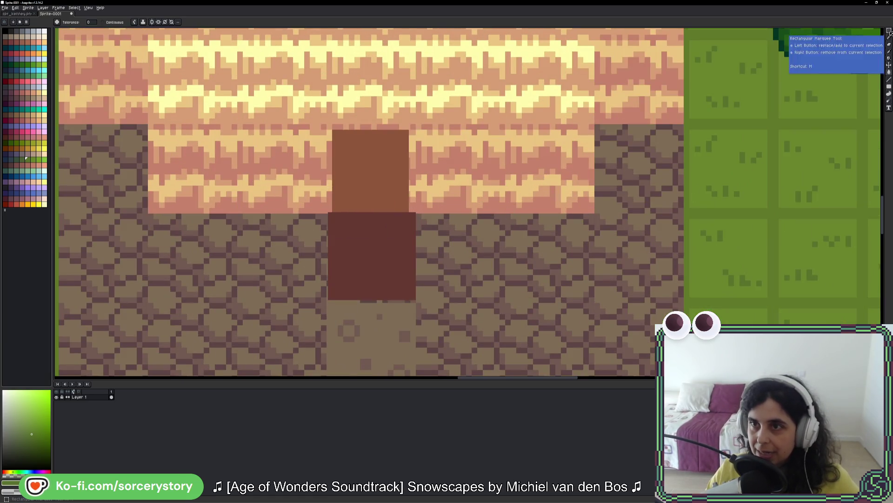
click(889, 31)
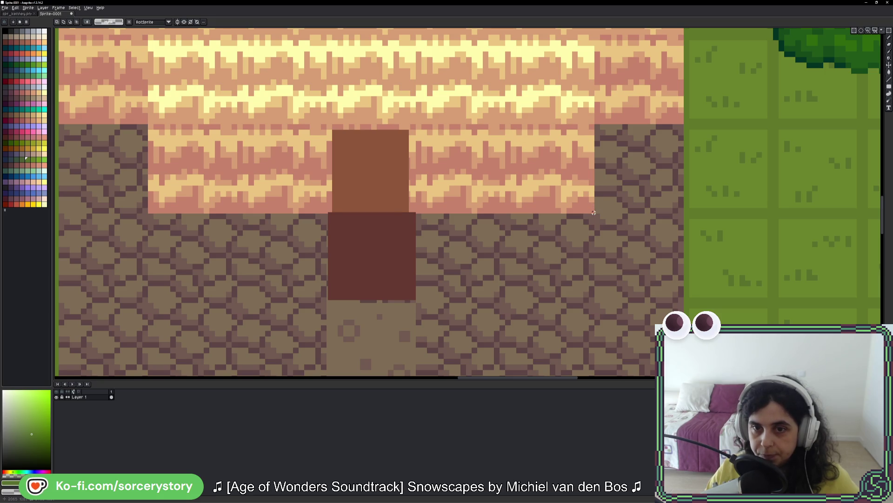
mouse_move(593, 212)
mouse_down()
mouse_move(503, 122)
mouse_move(483, 124)
mouse_up()
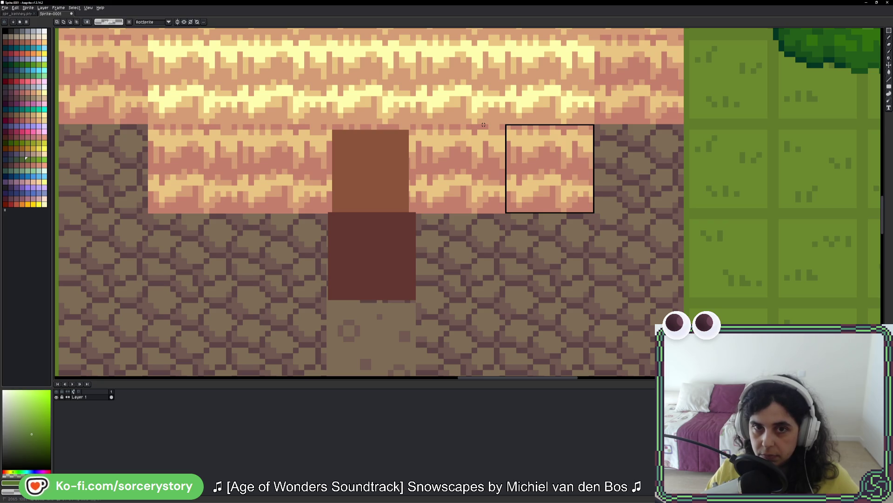
key(i)
click(375, 159)
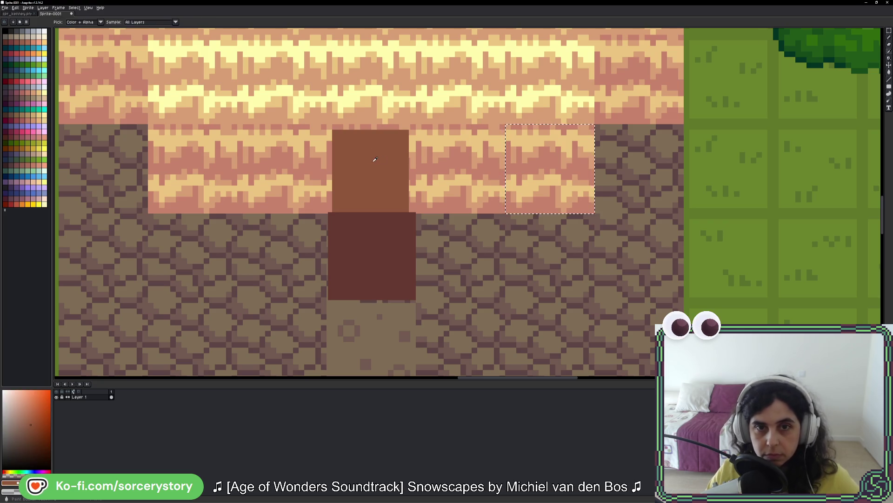
key(g)
click(570, 180)
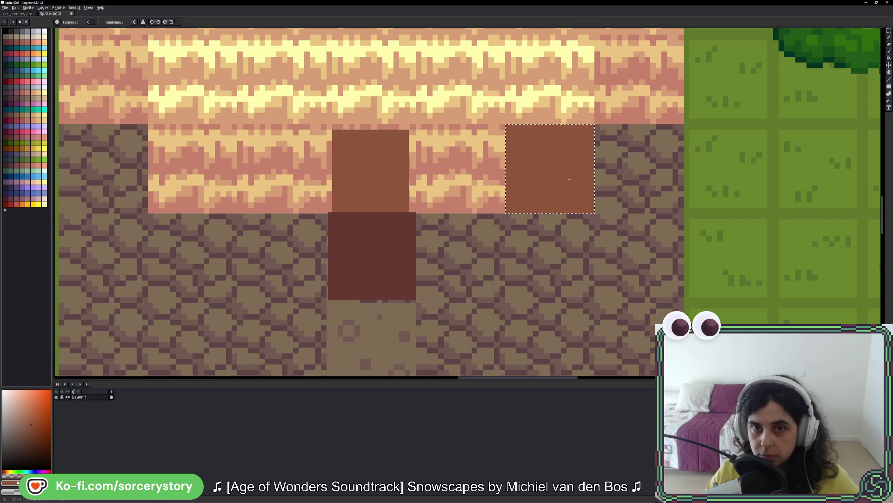
Move the selection down onto the cobblestones and fill it with the door's dark red-brown.
key(m)
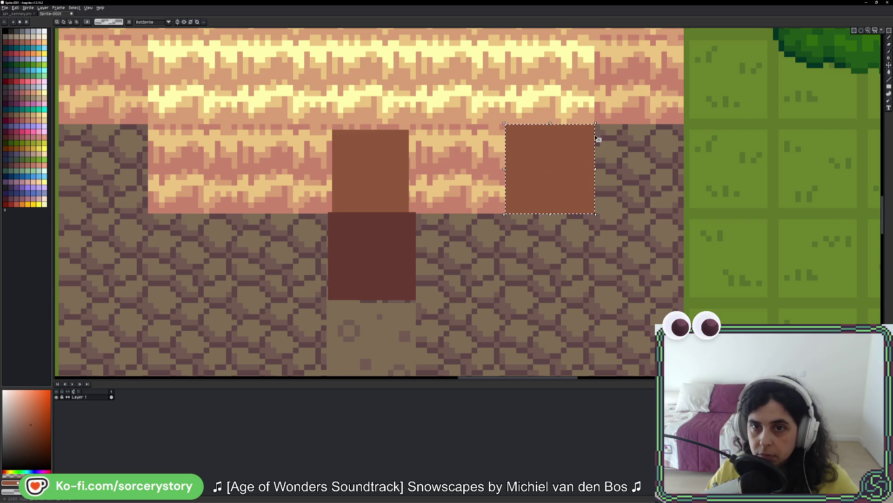
mouse_move(598, 139)
mouse_down()
mouse_move(592, 285)
mouse_move(595, 226)
mouse_up()
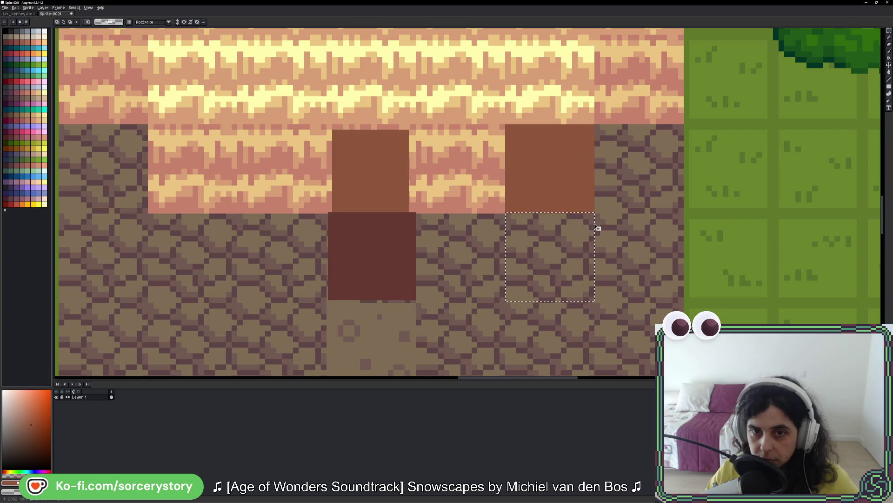
key(g)
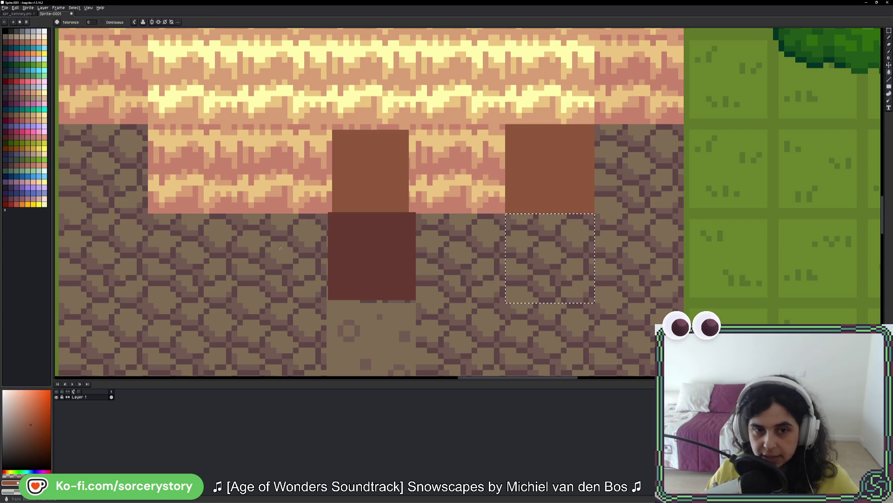
alt+click(372, 248)
click(562, 247)
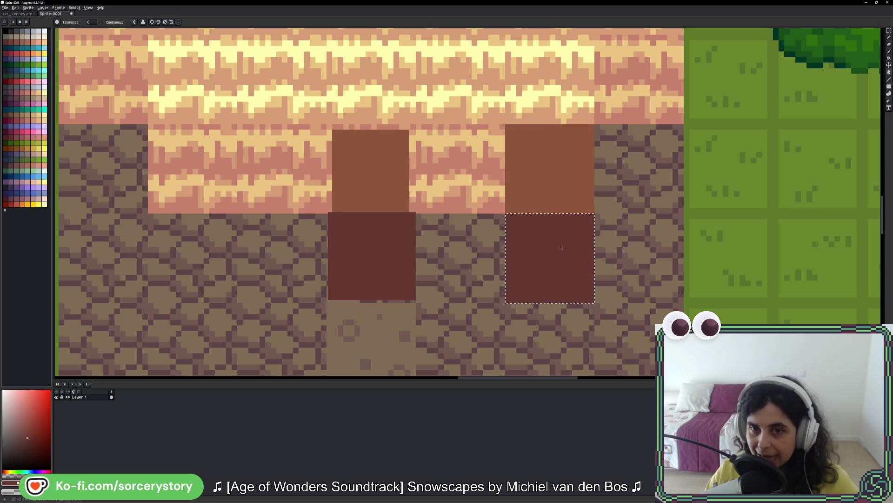
scroll(563, 247, down, 5)
Select the grass tile in front of the second door and fill it with the darker grass green.
key(ctrl+d)
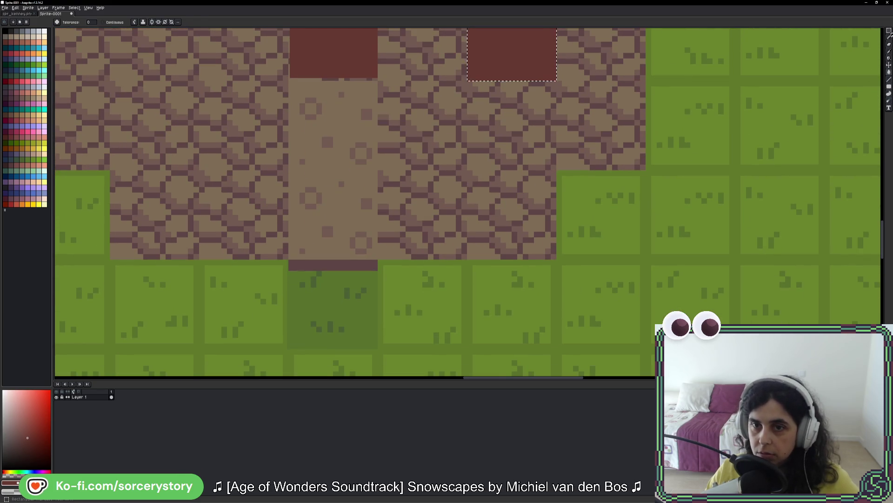
key(m)
scroll(557, 258, up, 2)
drag(574, 186, 425, 335)
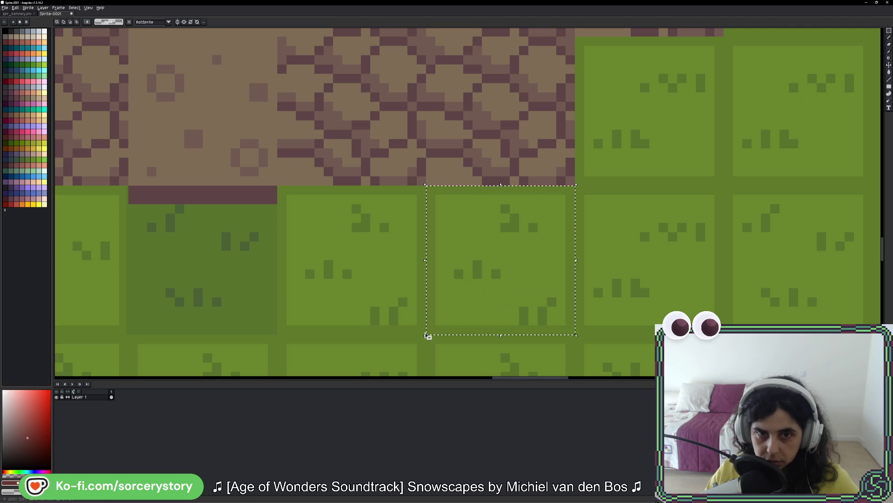
key(i)
click(480, 263)
key(g)
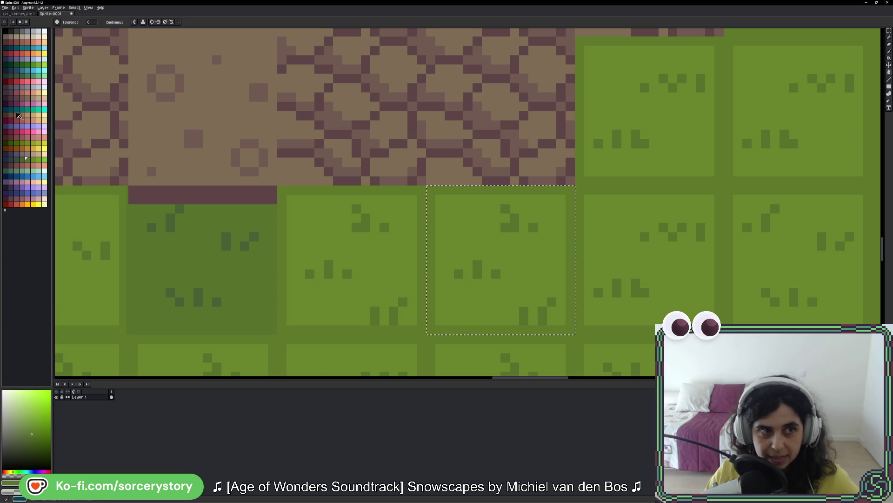
click(480, 264)
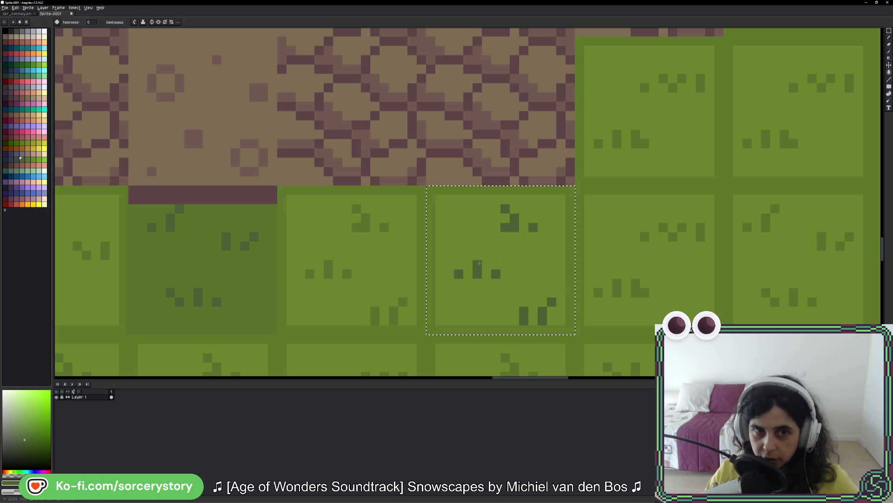
click(32, 158)
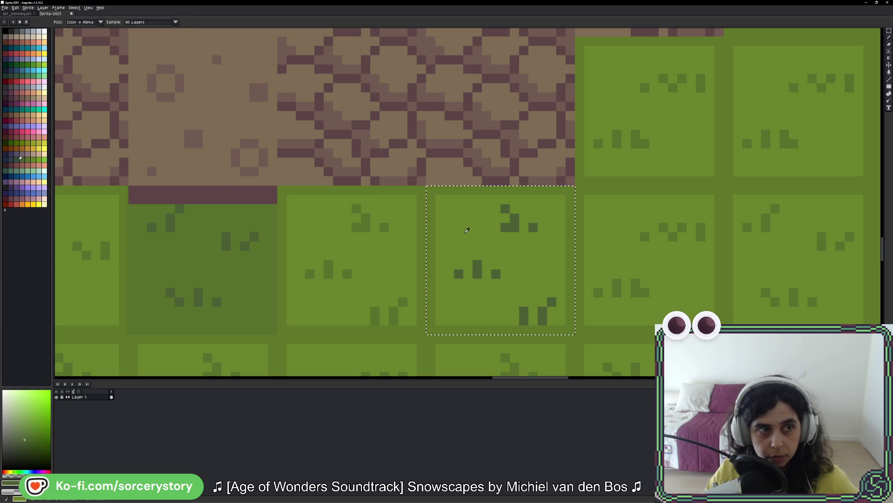
click(27, 160)
click(482, 247)
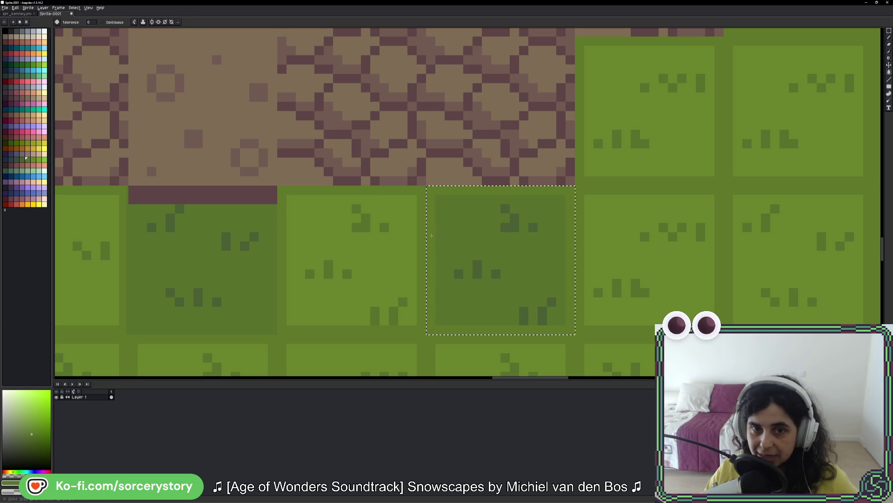
scroll(468, 243, down, 1)
scroll(498, 254, up, 3)
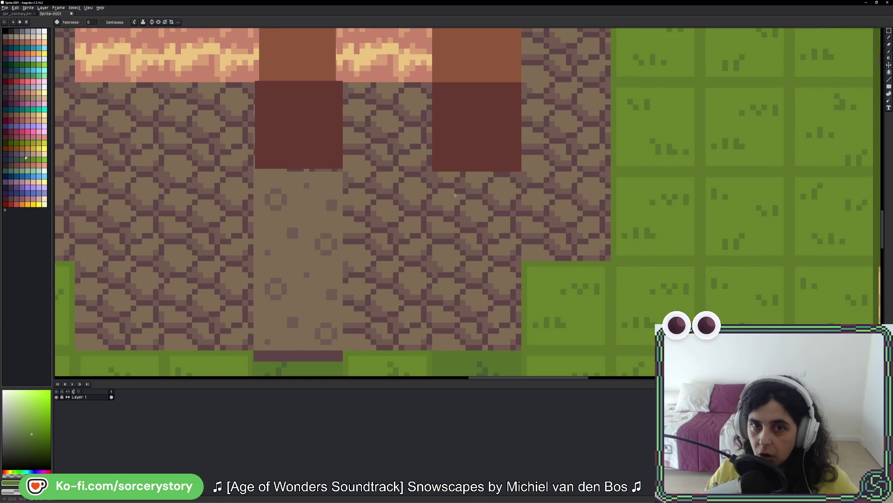
Select the cobblestone strip below the second door and darken its mortar lines.
key(m)
scroll(444, 111, up, 2)
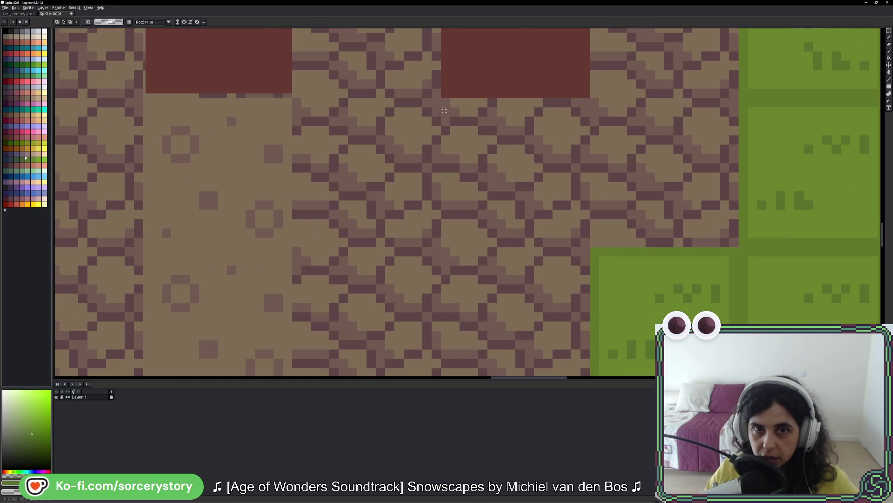
mouse_move(442, 100)
mouse_down()
mouse_move(549, 365)
mouse_move(598, 179)
mouse_move(588, 177)
mouse_up()
scroll(589, 177, down, 2)
scroll(554, 256, up, 3)
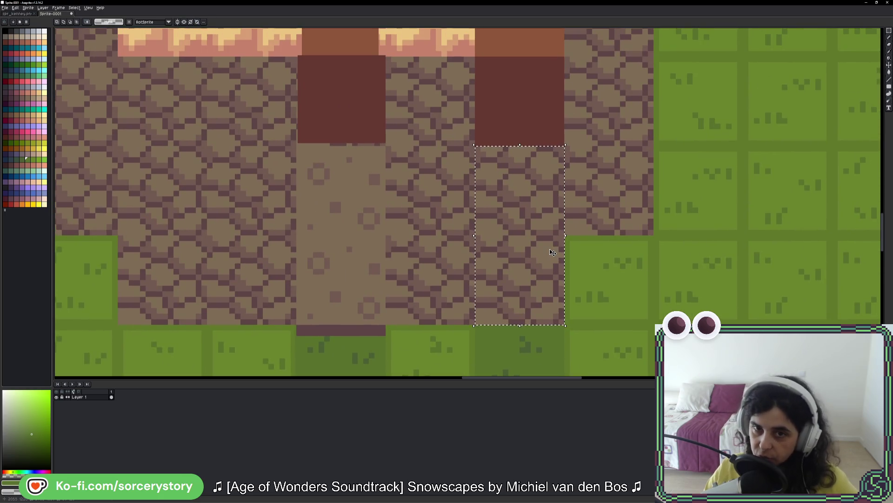
scroll(552, 252, up, 3)
key(i)
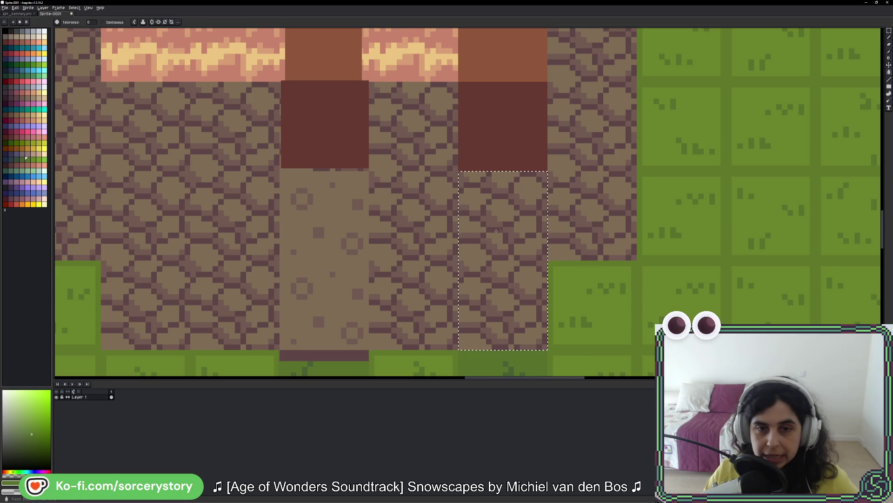
click(491, 253)
key(g)
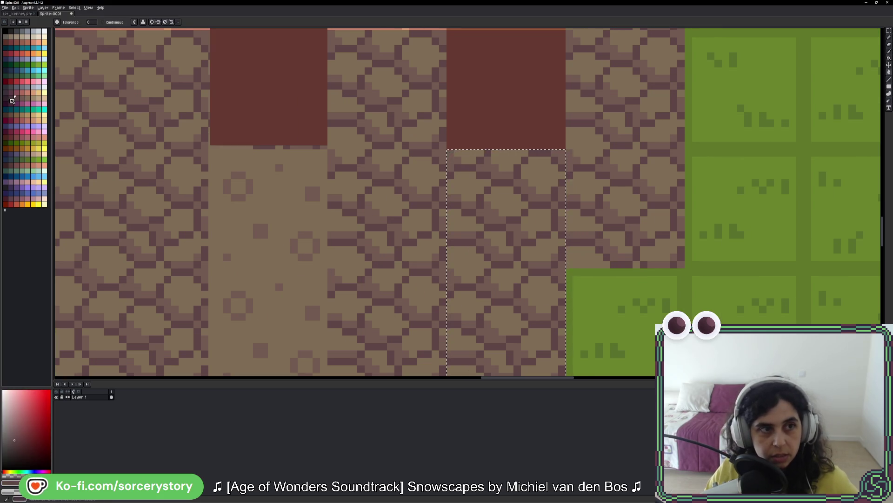
click(456, 295)
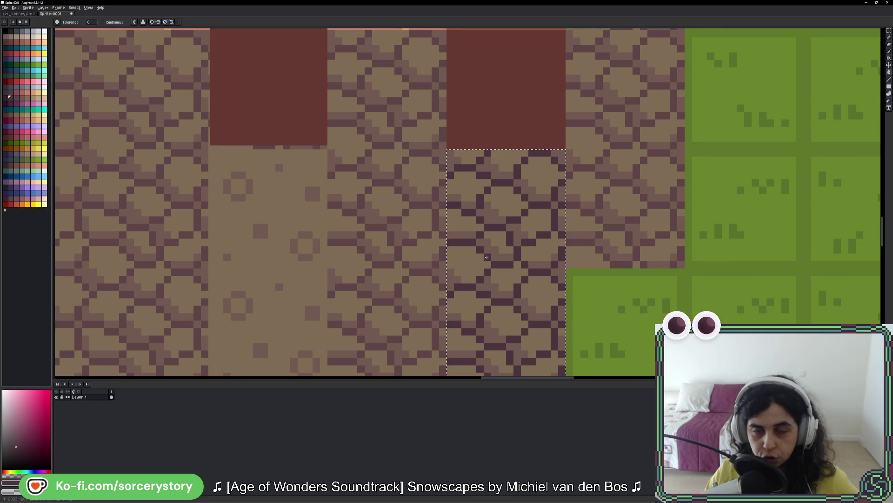
Darken the remaining cobblestone lines and stones, using an orange-brown swatch.
key(i)
click(493, 245)
key(g)
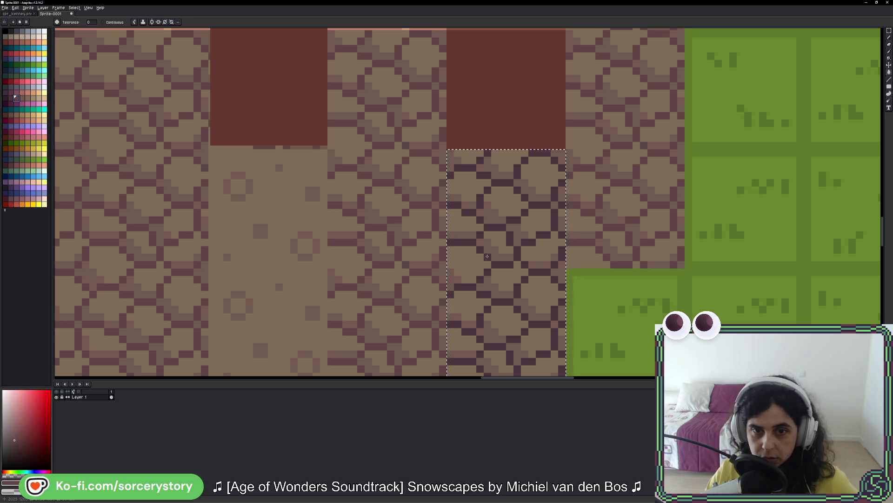
click(485, 245)
click(22, 98)
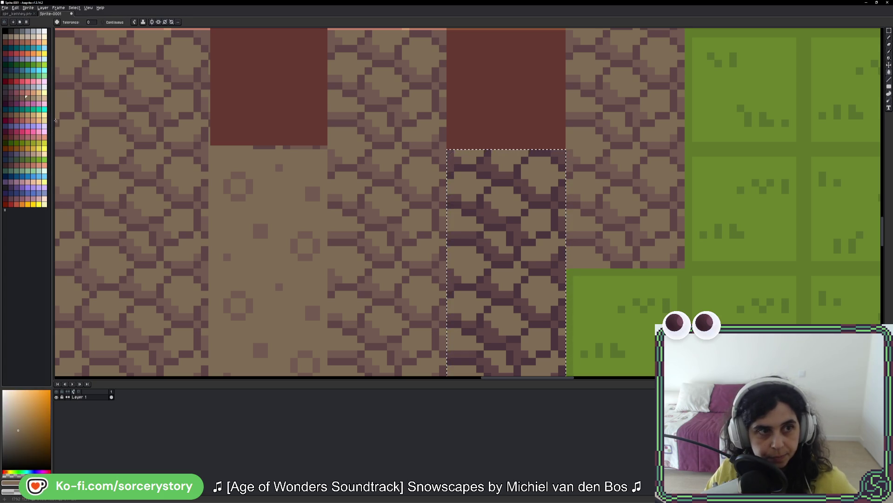
click(532, 255)
scroll(532, 255, down, 3)
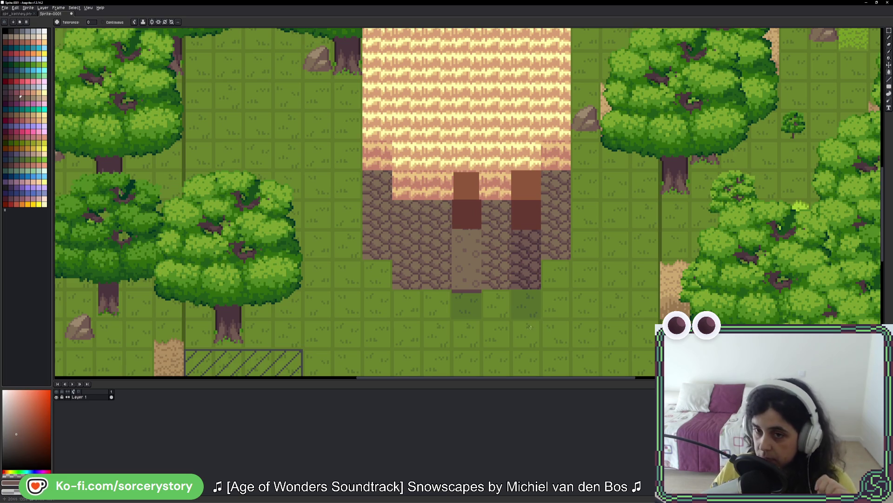
drag(661, 321, 637, 300)
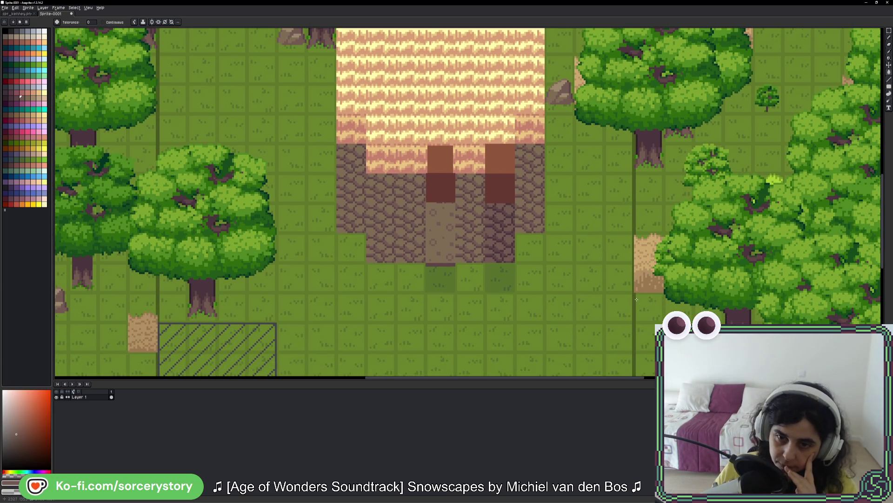
drag(376, 328, 420, 263)
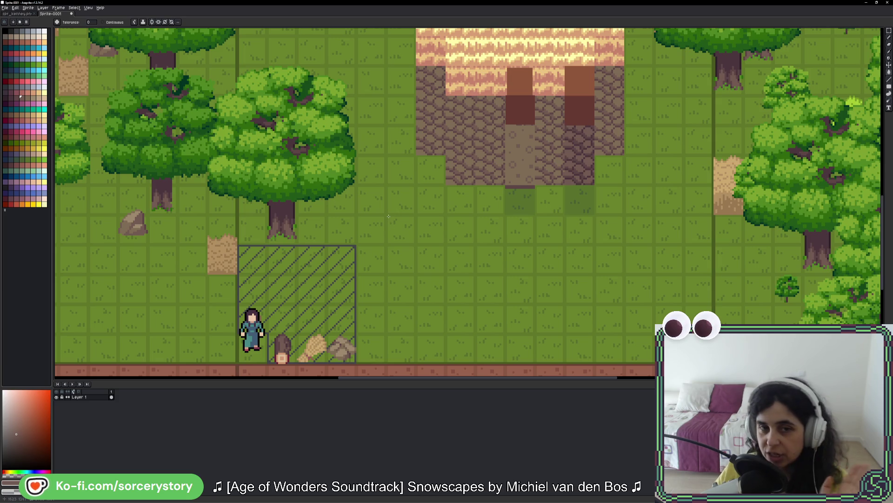
scroll(388, 216, left, 10)
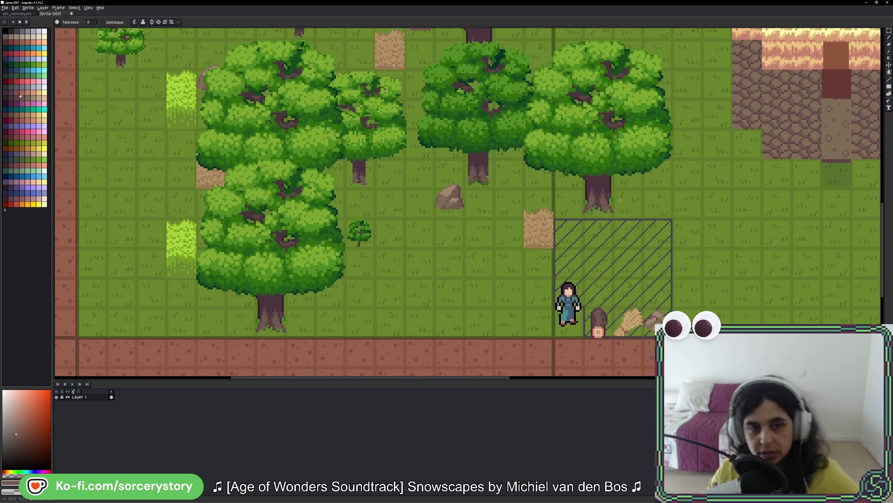
scroll(485, 204, up, 3)
key(alt+Tab)
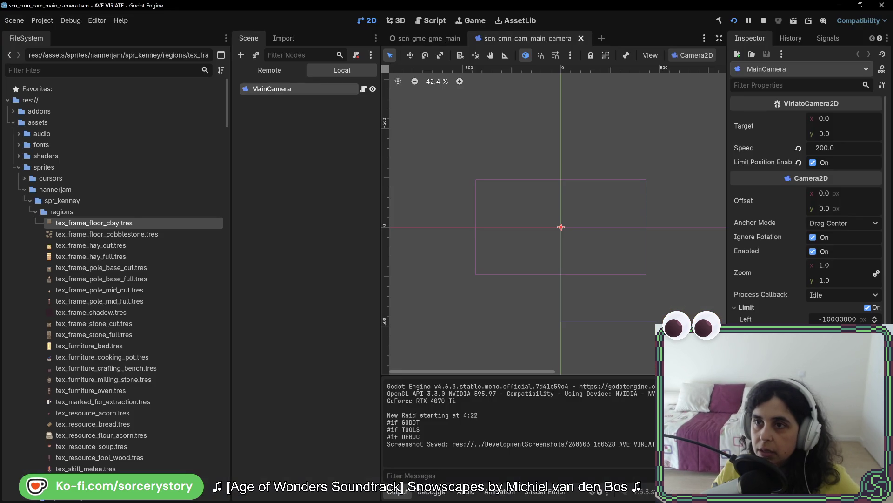
key(alt+Tab)
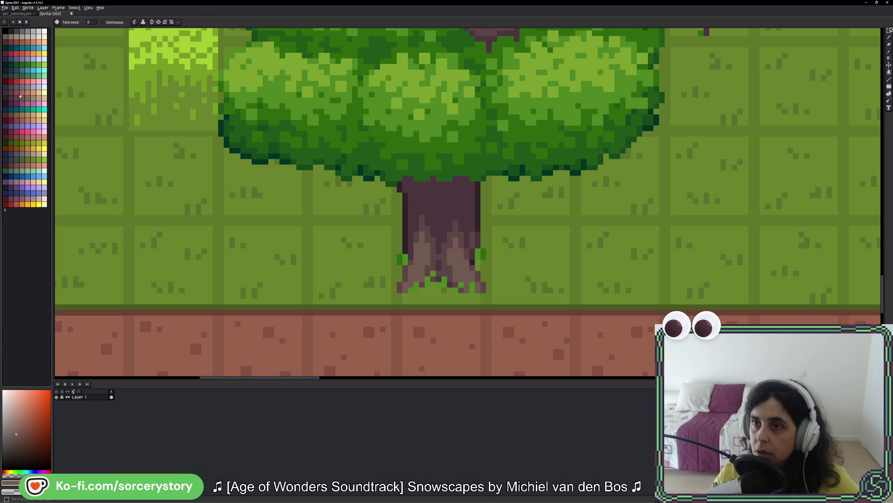
Combine the wide grass-band selection with a taller rectangle over the trunk and dirt path.
scroll(345, 185, down, 2)
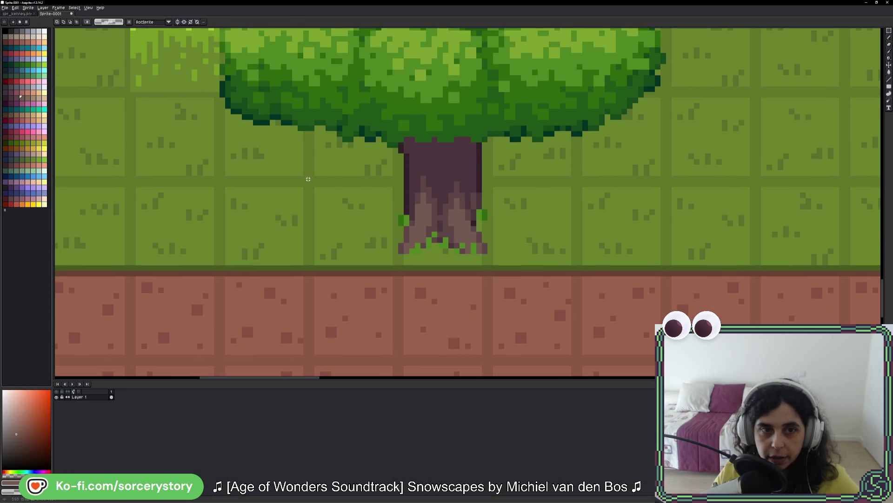
drag(219, 181, 667, 270)
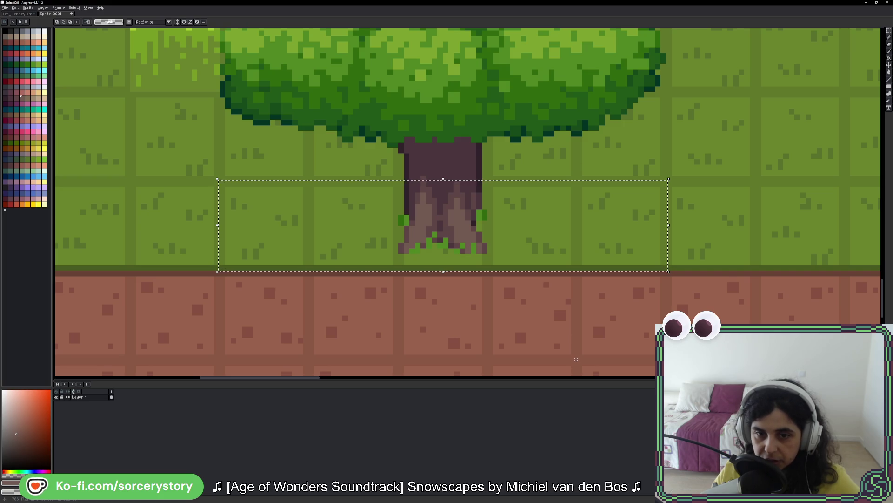
mouse_move(576, 359)
mouse_down()
mouse_move(322, 151)
mouse_move(306, 133)
mouse_move(311, 97)
mouse_move(297, 91)
mouse_up()
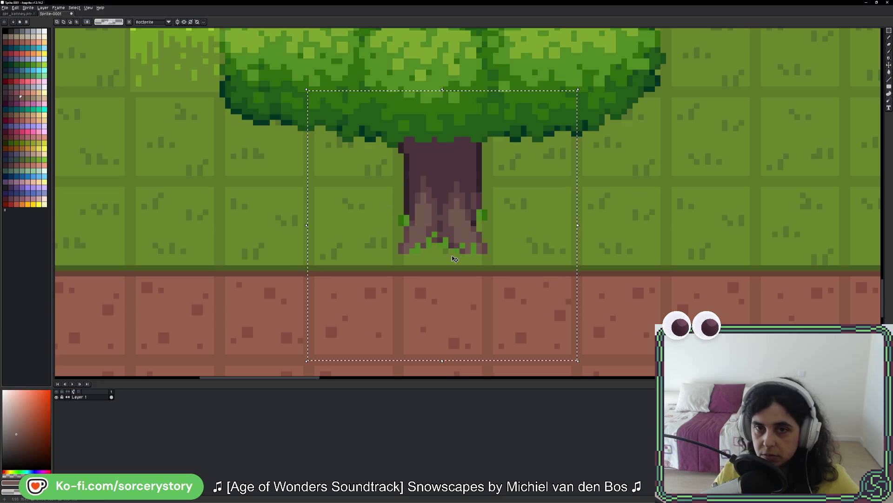
key(ctrl+z)
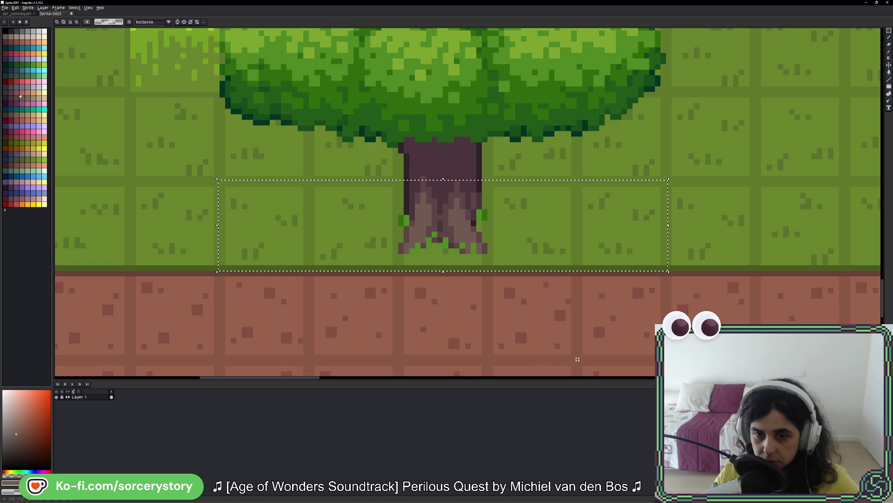
mouse_move(576, 359)
mouse_down()
mouse_move(425, 164)
mouse_move(301, 98)
mouse_move(310, 94)
mouse_up()
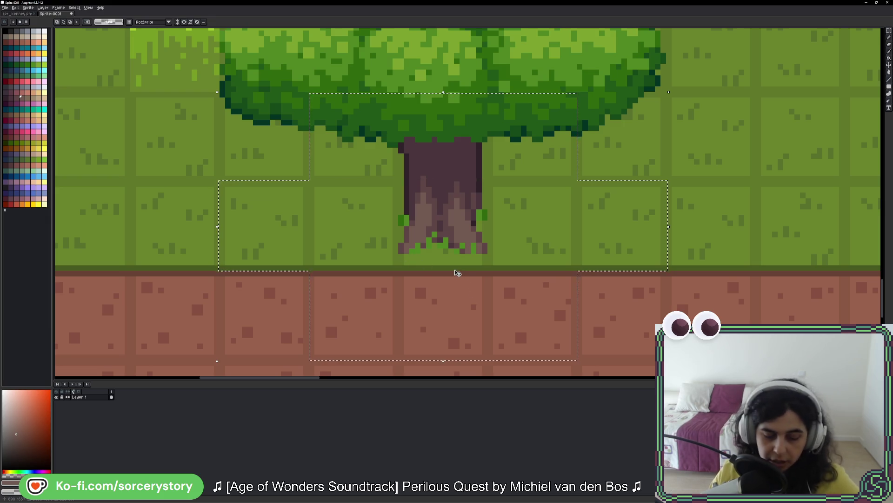
key(w)
scroll(547, 188, up, 1)
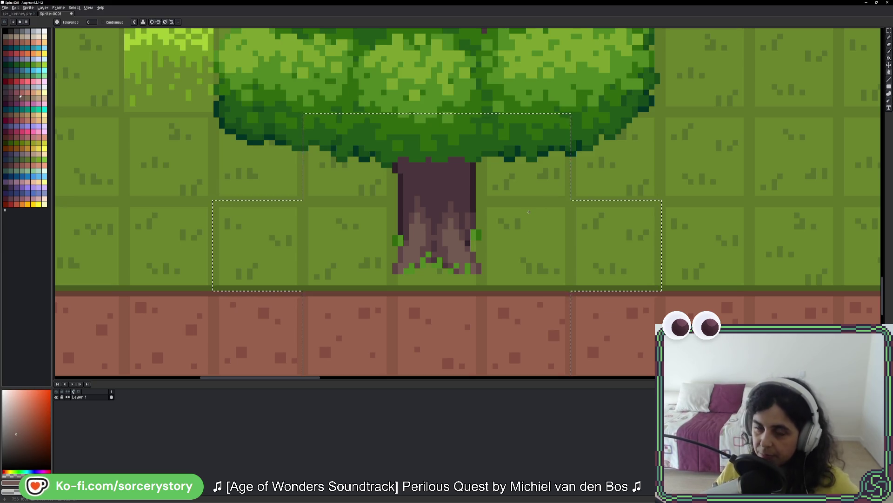
Fill the selected dirt path a darker brown, then pick a neighbouring green swatch.
scroll(523, 273, up, 3)
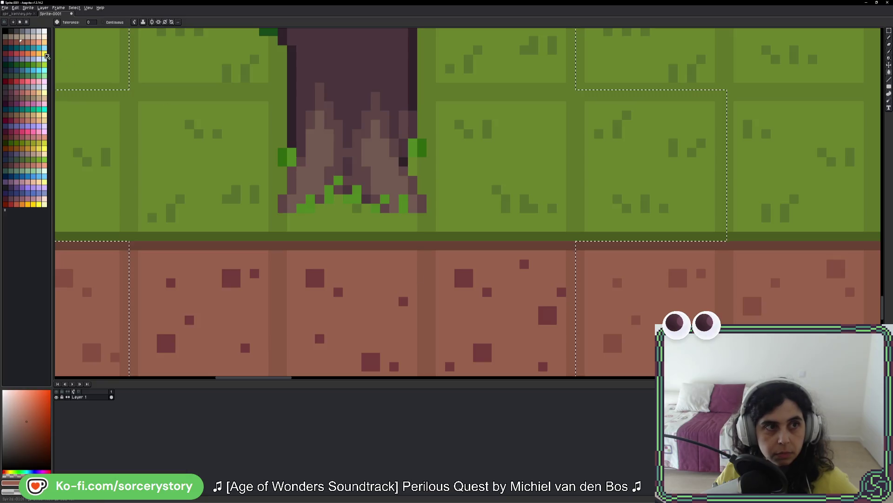
click(433, 288)
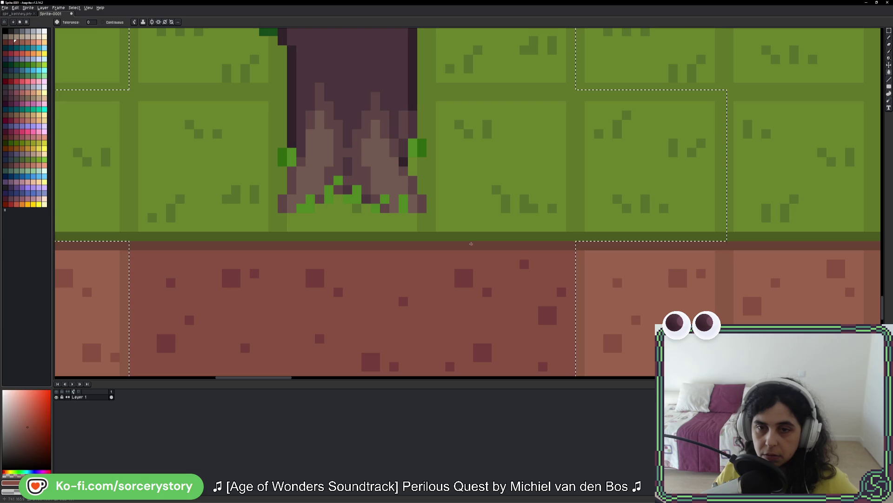
drag(485, 201, 480, 275)
click(26, 160)
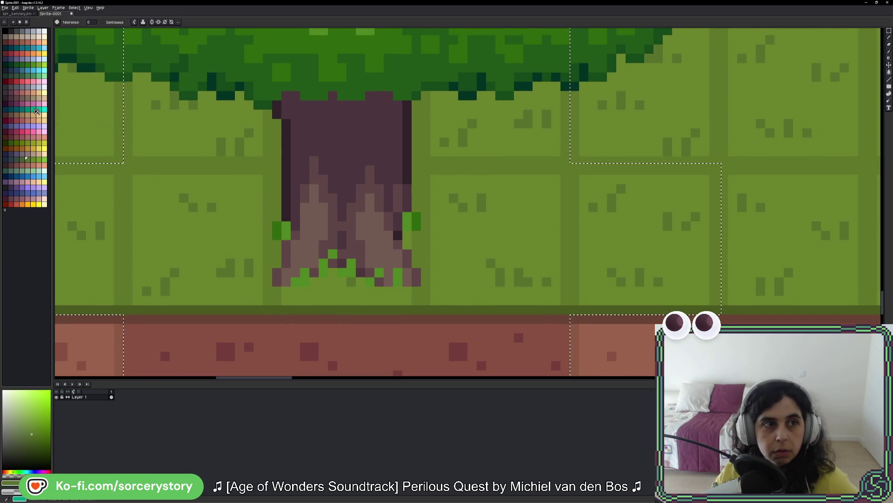
click(22, 160)
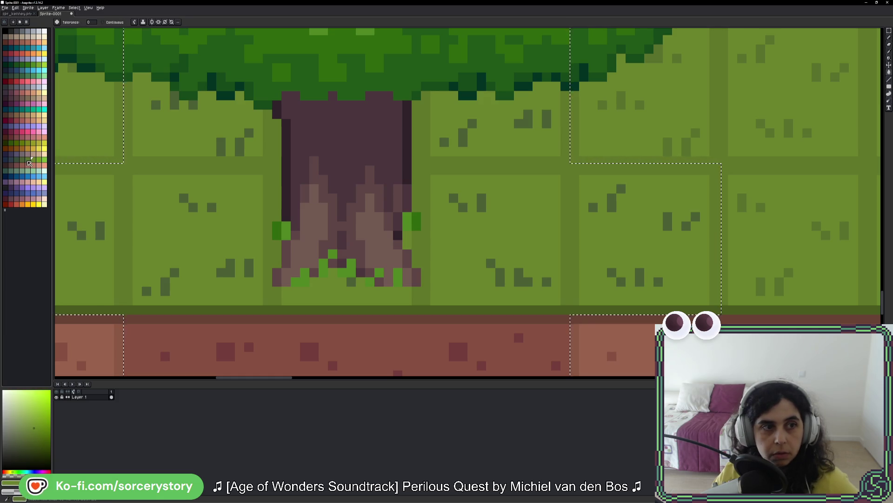
key(bracketright)
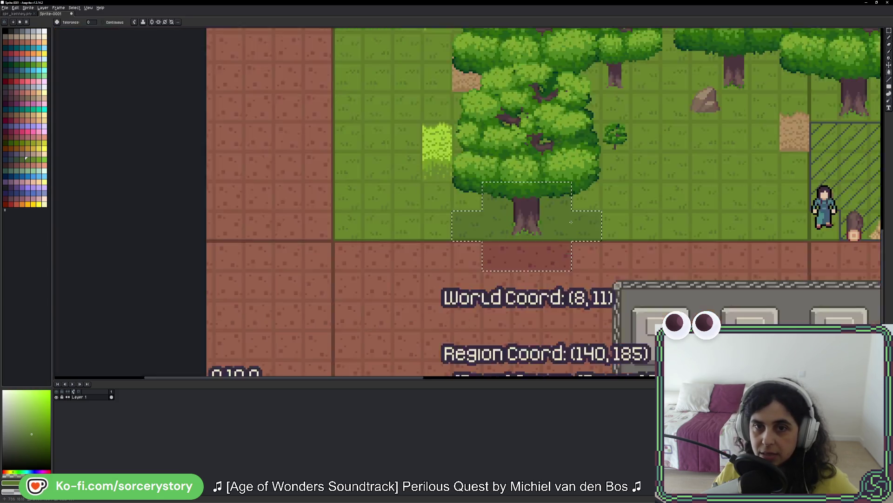
Paste the new game screenshot onto the canvas, commit it and pan to the character and trees.
key(ctrl+v)
key(w)
drag(574, 225, 490, 185)
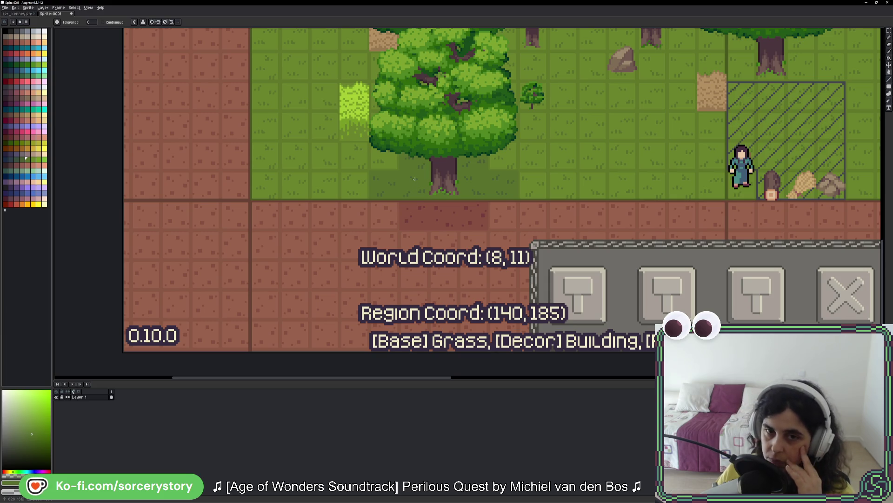
drag(564, 159, 506, 247)
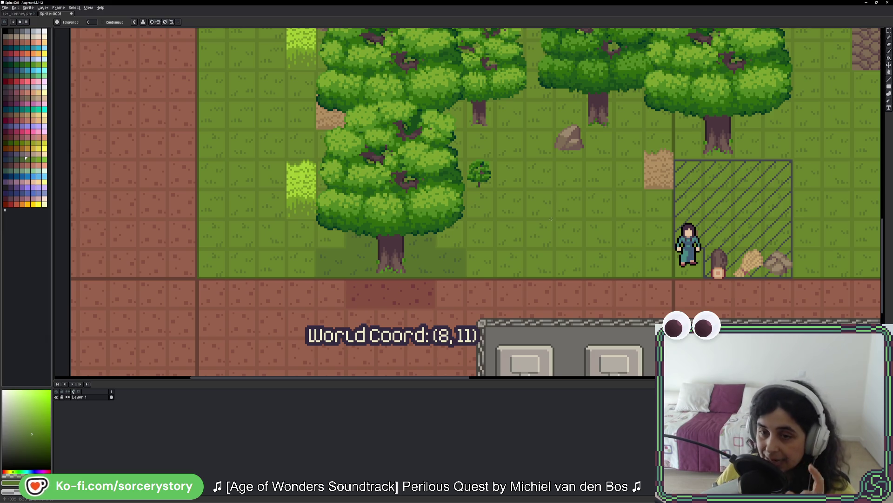
scroll(725, 212, right, 10)
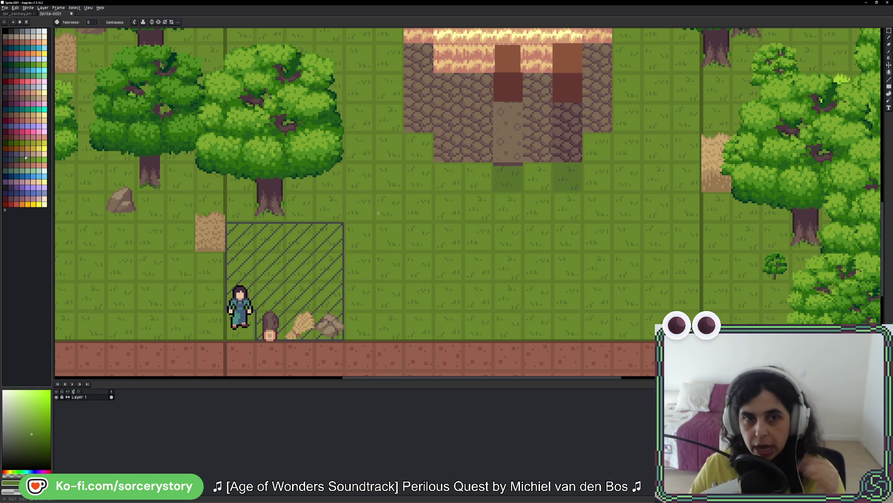
Lasso the villager character and drop a copy on the grass below the house entrance.
key(shift+q)
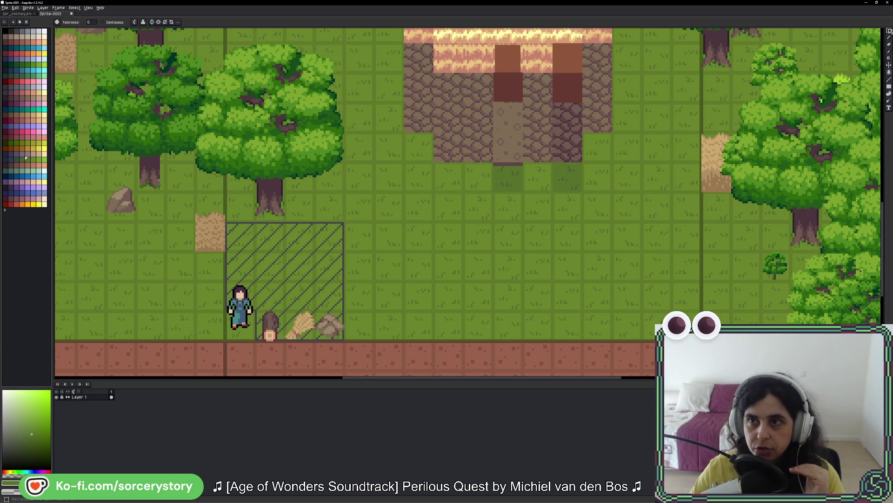
click(225, 274)
click(256, 274)
click(256, 340)
double_click(224, 339)
mouse_move(242, 310)
mouse_down()
mouse_move(461, 197)
mouse_move(511, 157)
mouse_move(573, 156)
mouse_move(572, 279)
mouse_move(476, 271)
mouse_up()
Fill the copied character's dress with dark teal from the palette.
scroll(571, 285, up, 3)
key(w)
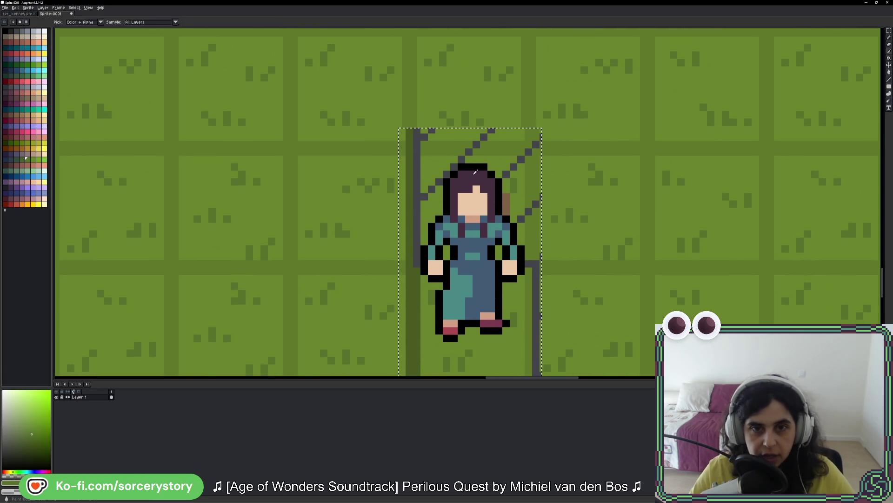
alt+click(472, 220)
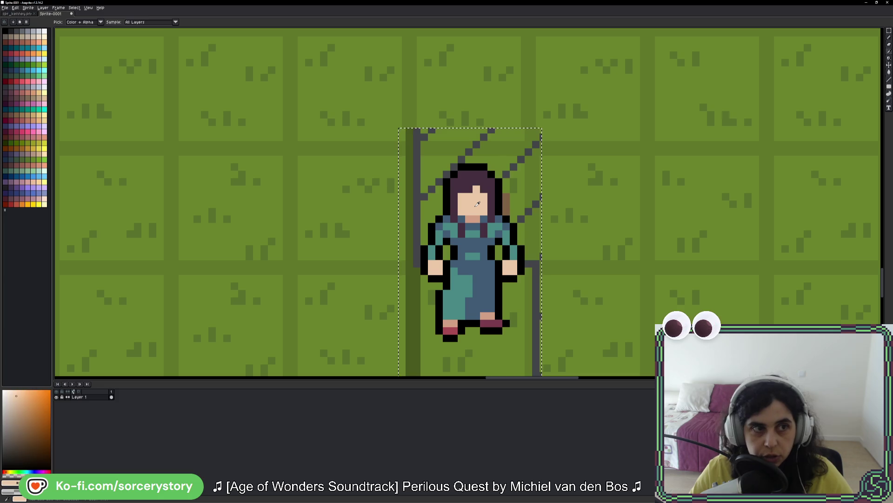
click(27, 140)
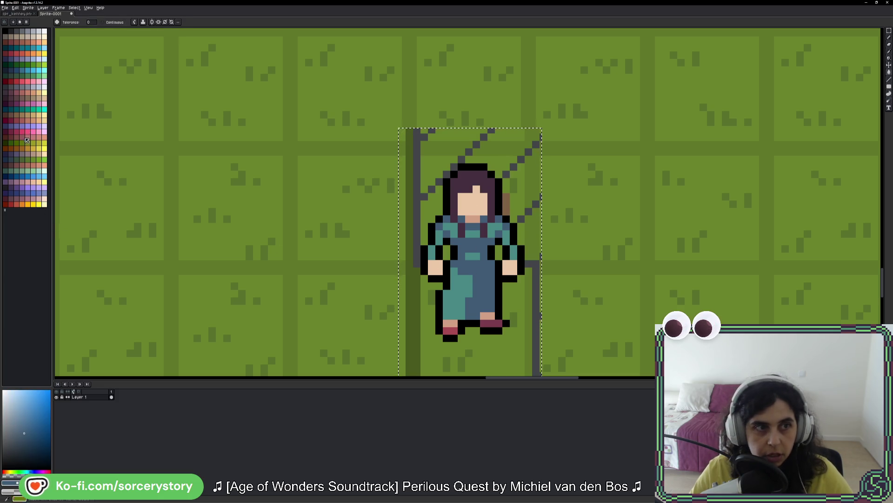
click(27, 72)
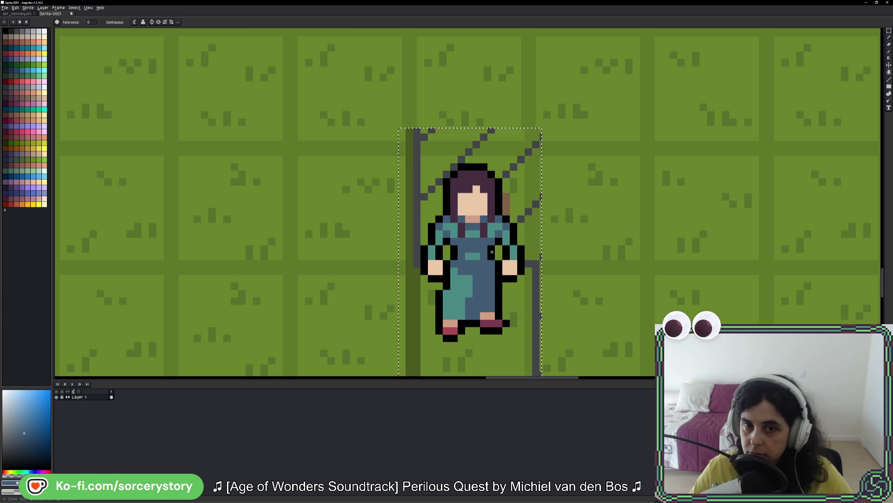
scroll(491, 251, down, 3)
scroll(486, 251, up, 3)
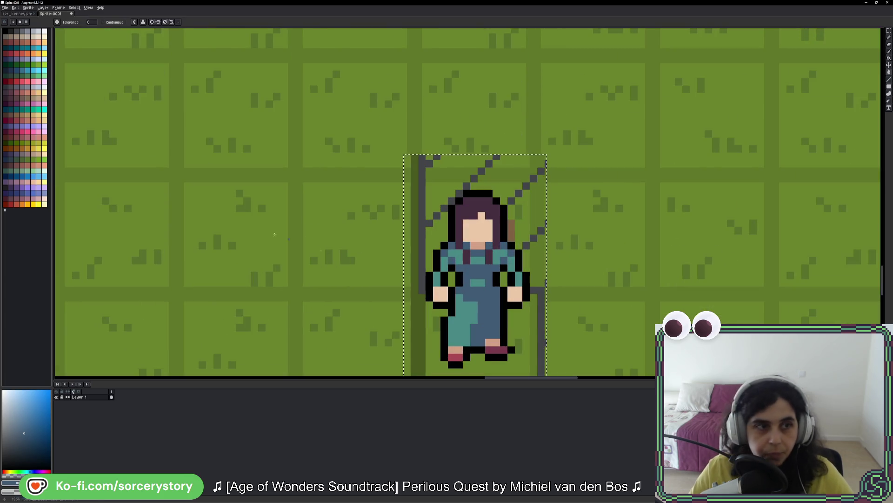
click(10, 109)
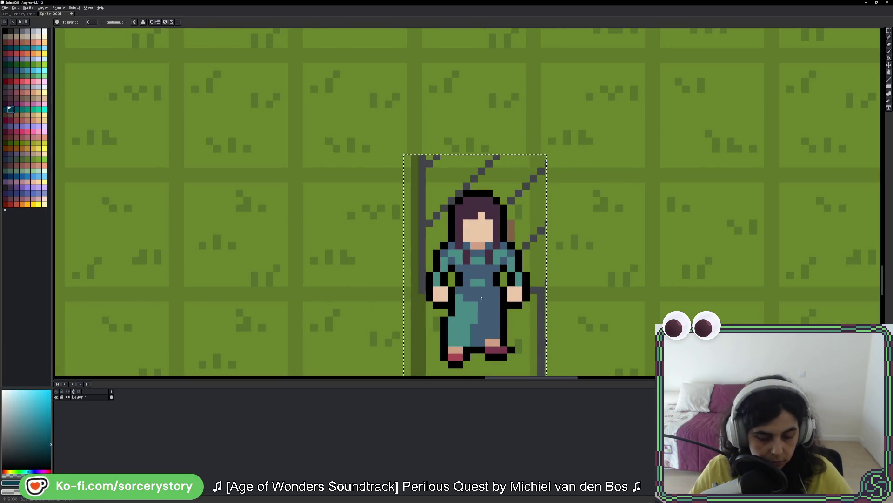
click(482, 297)
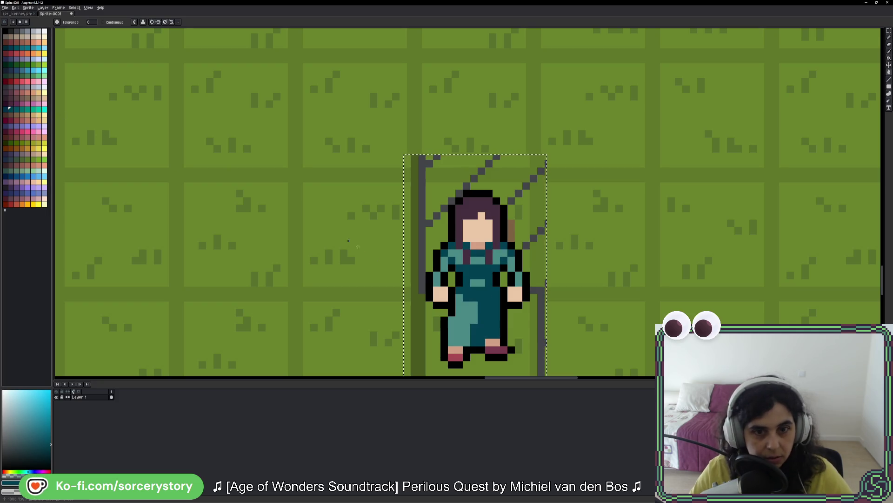
click(21, 109)
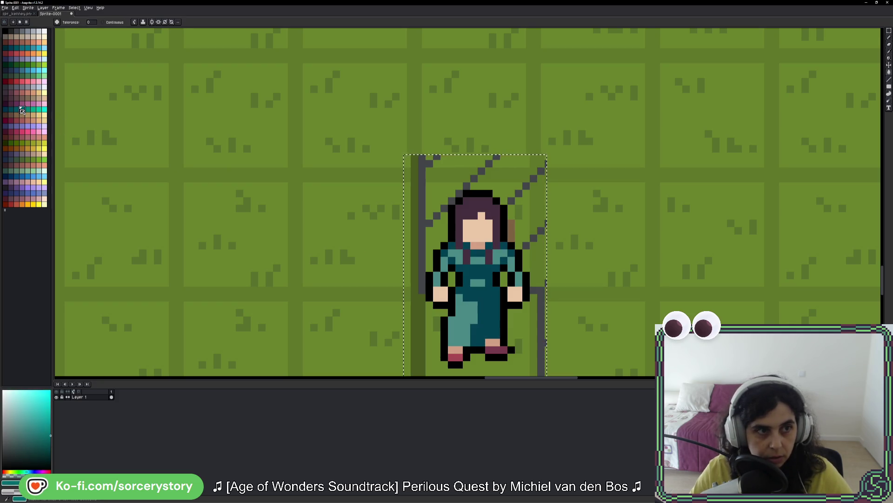
key(ctrl+z)
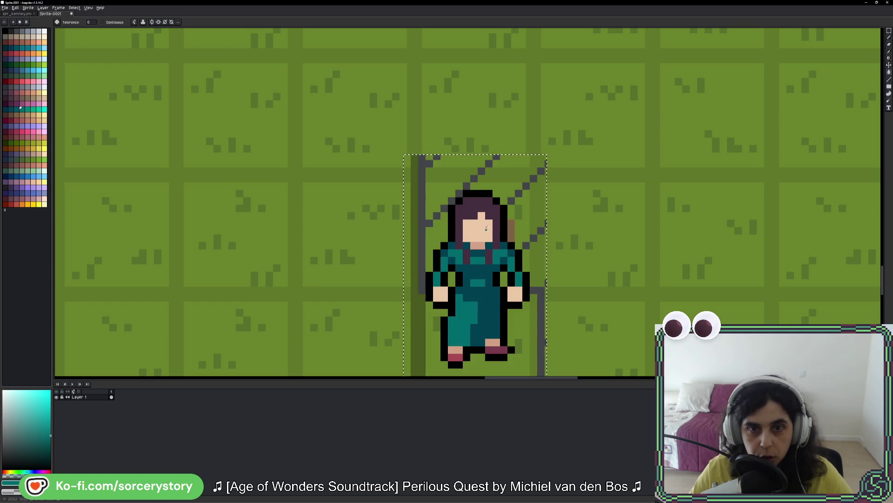
Sample the purple hair colour and refill the hair with a darker palette colour.
key(i)
click(491, 204)
key(g)
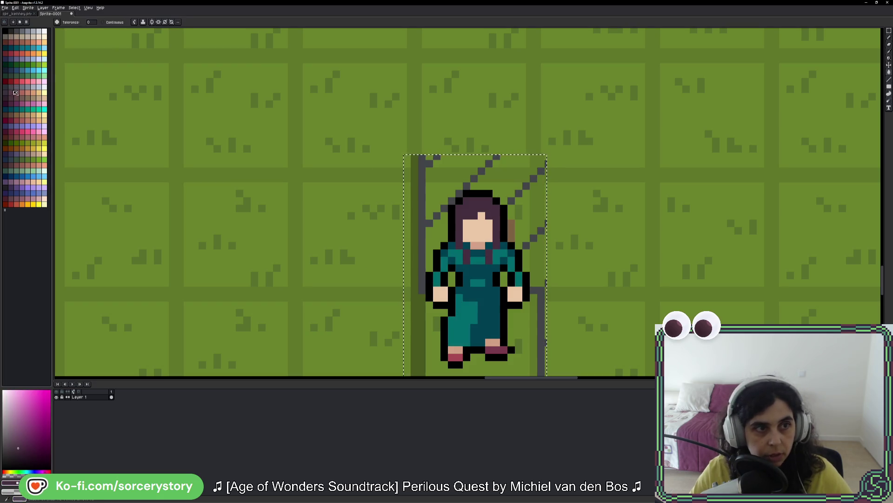
click(10, 98)
click(475, 203)
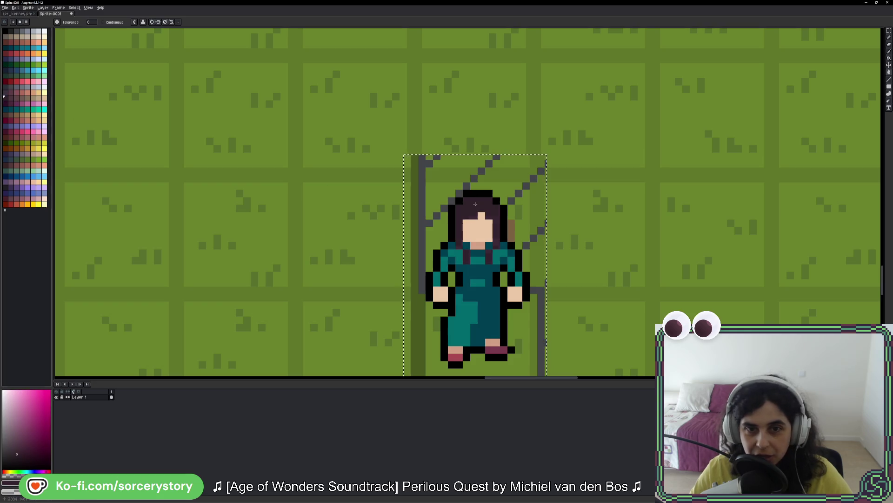
Recolour the character's face and hands with a muted pink skin tone.
click(32, 46)
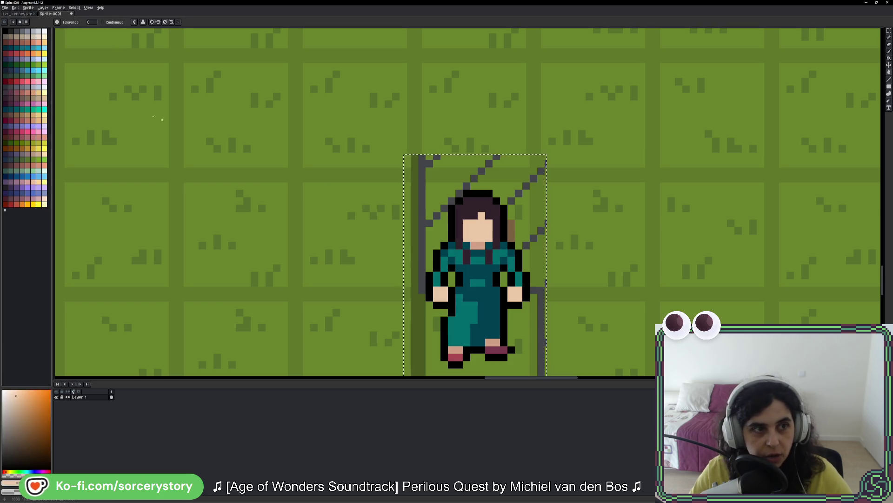
click(36, 184)
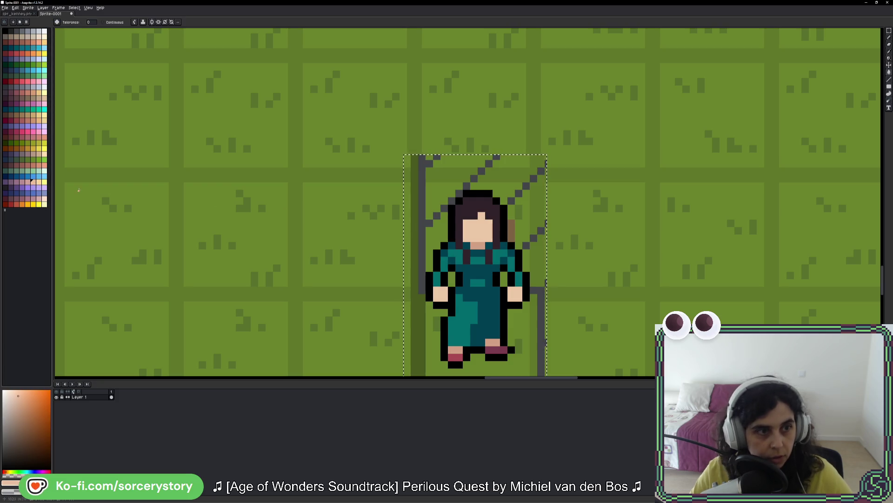
click(28, 182)
click(487, 231)
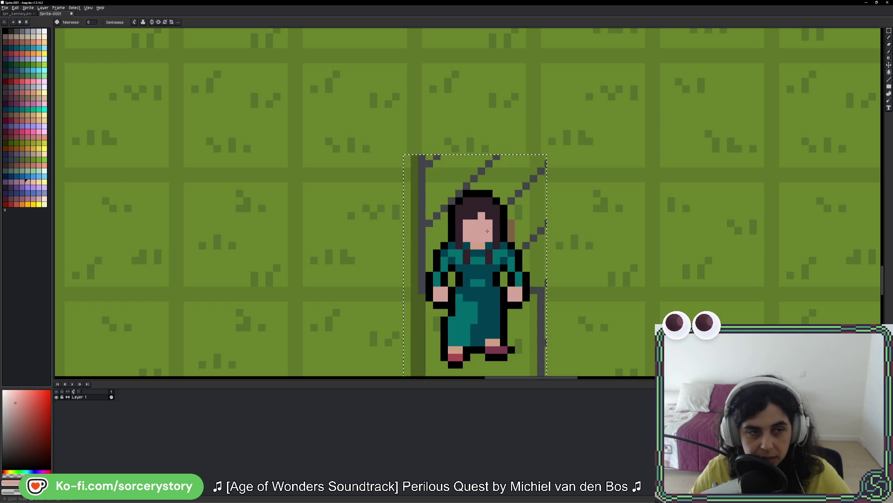
key(ctrl+z)
click(22, 182)
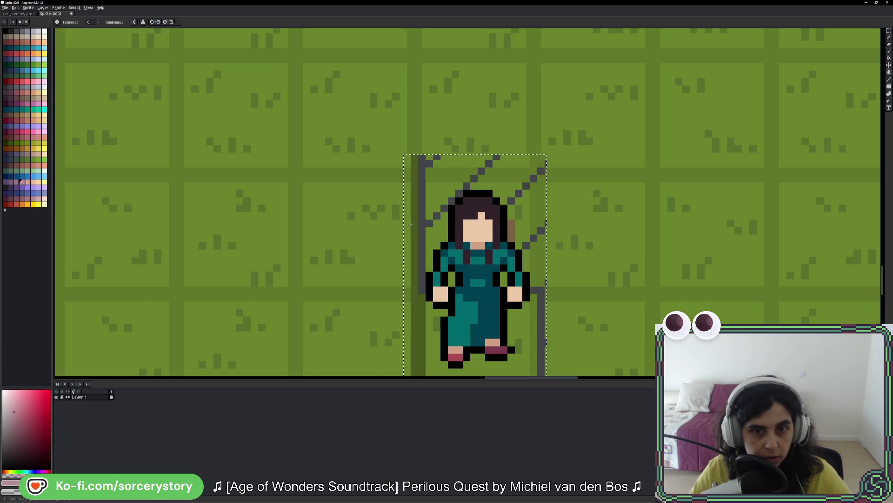
click(473, 234)
click(11, 182)
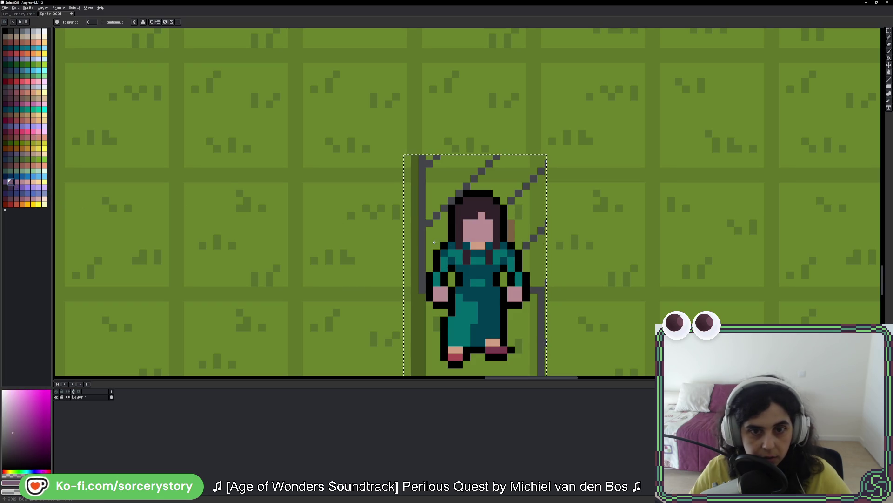
scroll(552, 243, down, 3)
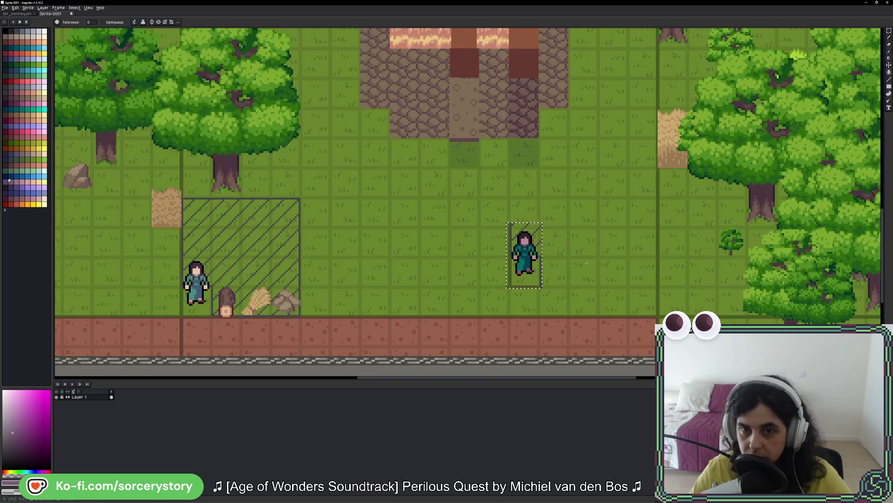
Zoom out on the village mockup and switch to the Rectangular Marquee tool with M.
scroll(586, 264, down, 2)
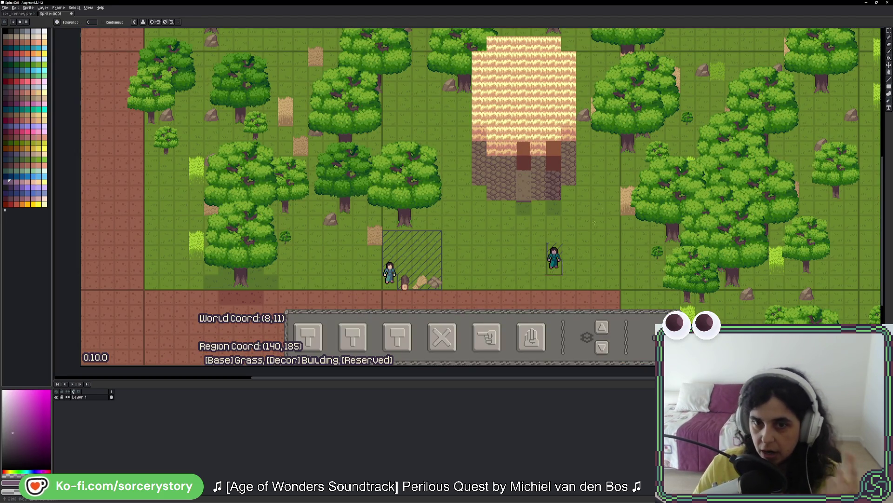
key(m)
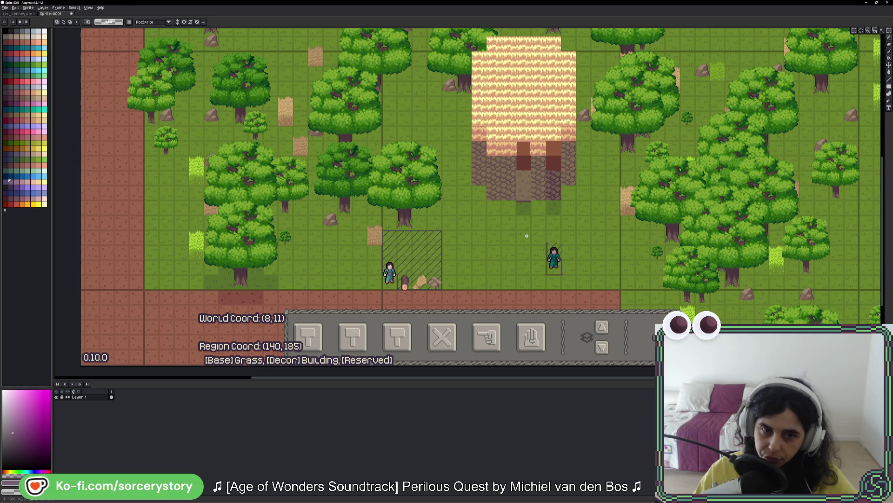
scroll(509, 226, up, 6)
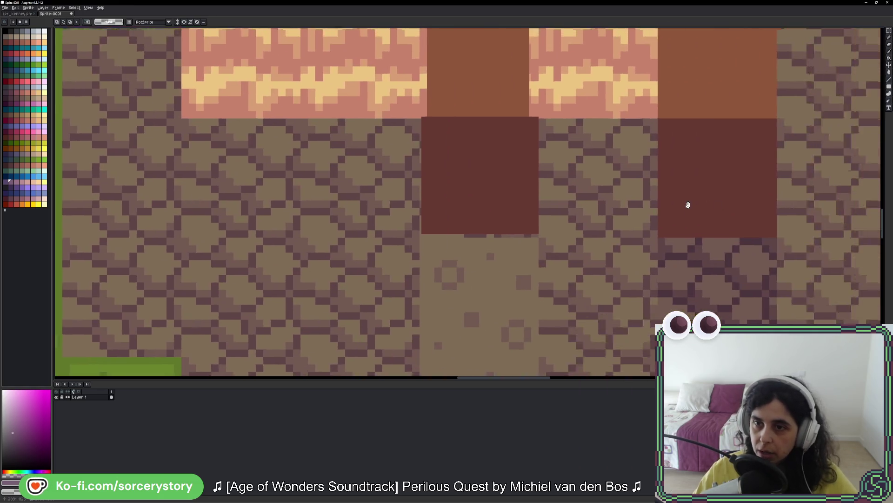
mouse_move(688, 205)
mouse_down()
mouse_move(466, 130)
mouse_move(510, 149)
mouse_up()
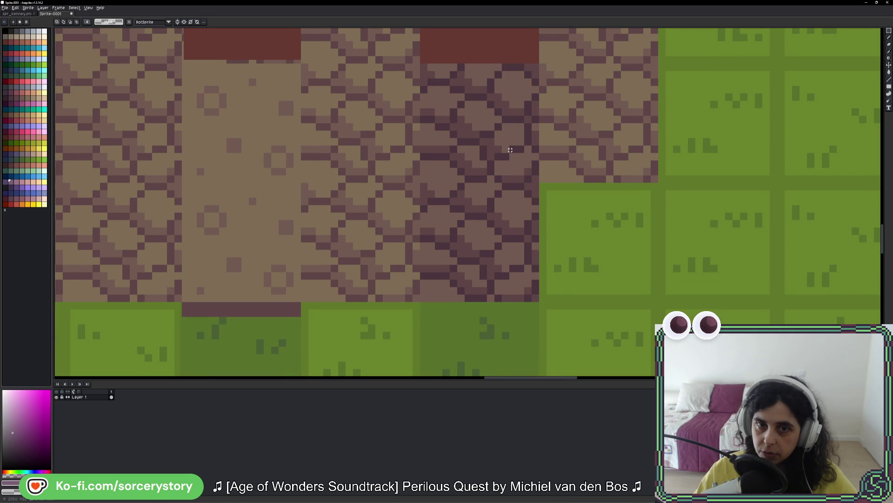
scroll(484, 147, up, 3)
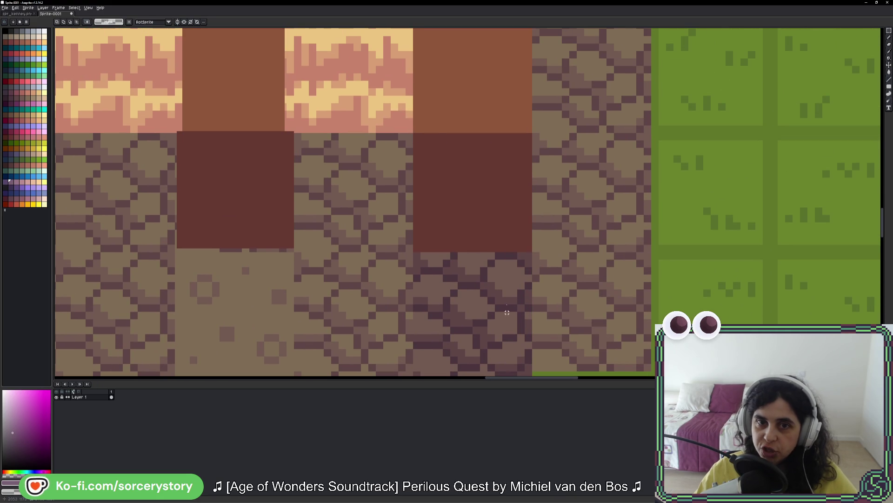
mouse_move(410, 114)
mouse_down()
mouse_move(435, 139)
mouse_move(471, 212)
mouse_move(528, 259)
mouse_up()
scroll(484, 272, up, 2)
drag(413, 159, 499, 239)
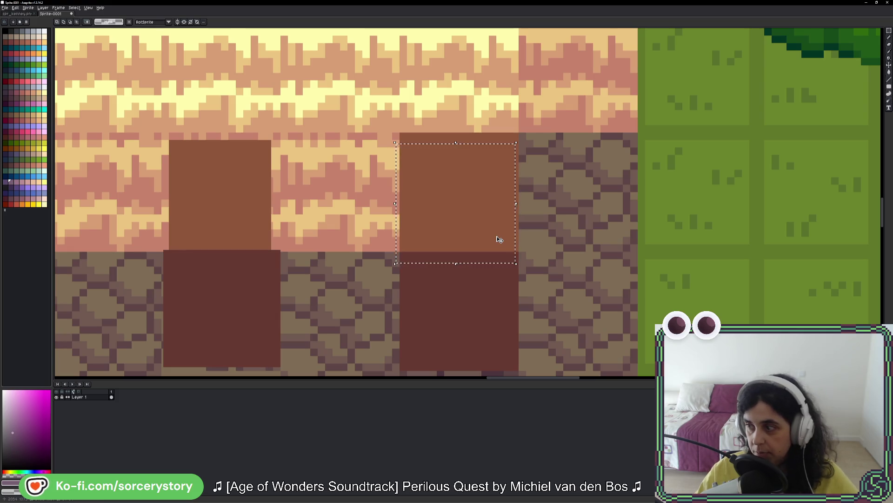
scroll(498, 238, down, 6)
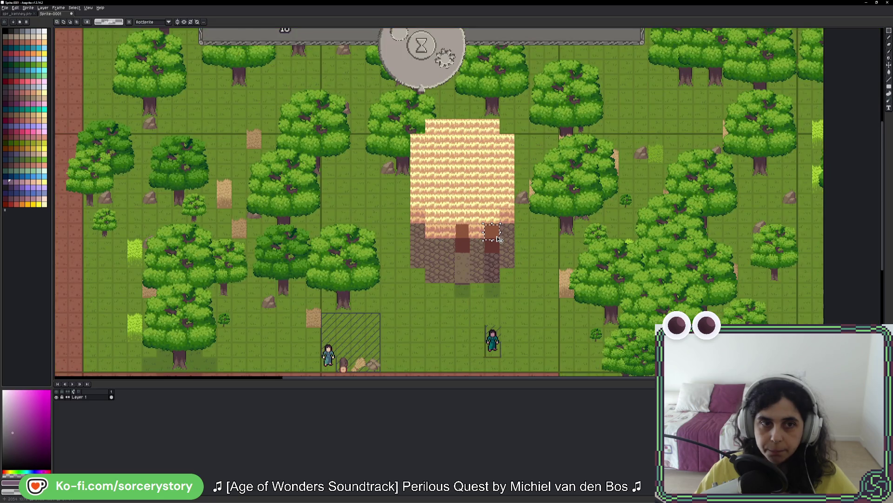
drag(351, 192, 616, 301)
scroll(319, 147, up, 5)
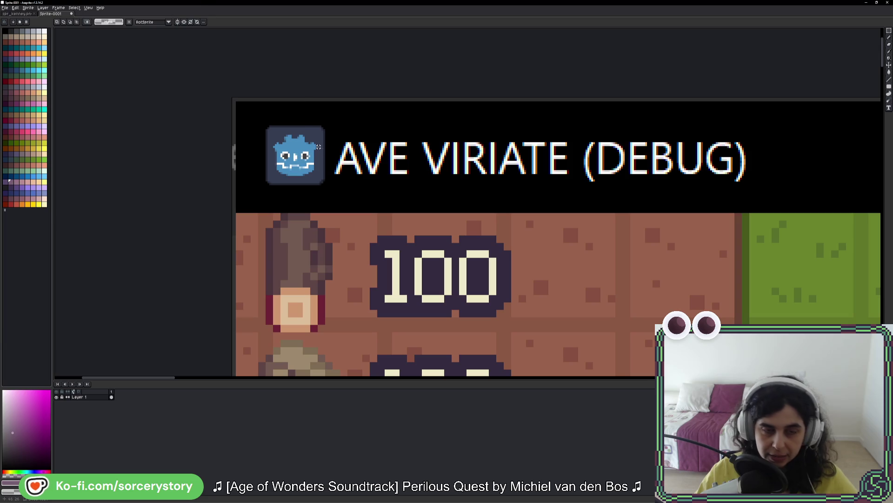
In Canvas Size, crop the top edge below the debug title bar and trim the left and bottom-right slivers.
key(ctrl+alt+c)
drag(351, 98, 358, 213)
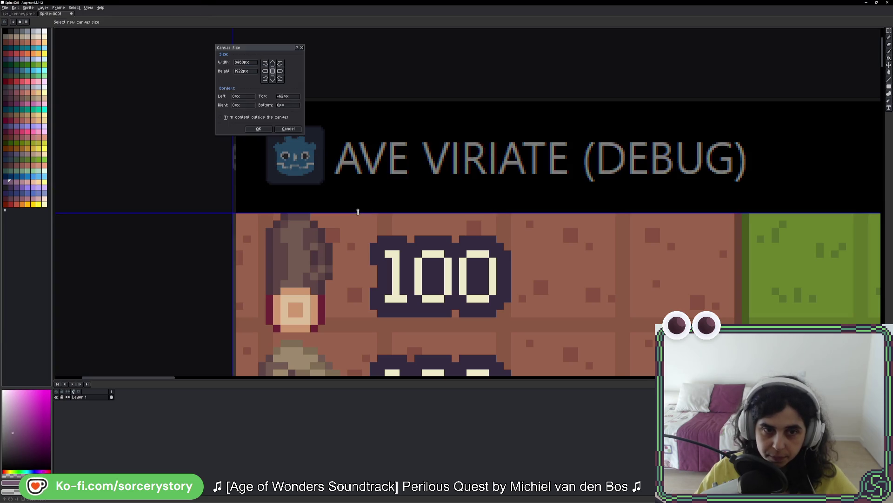
drag(235, 245, 237, 245)
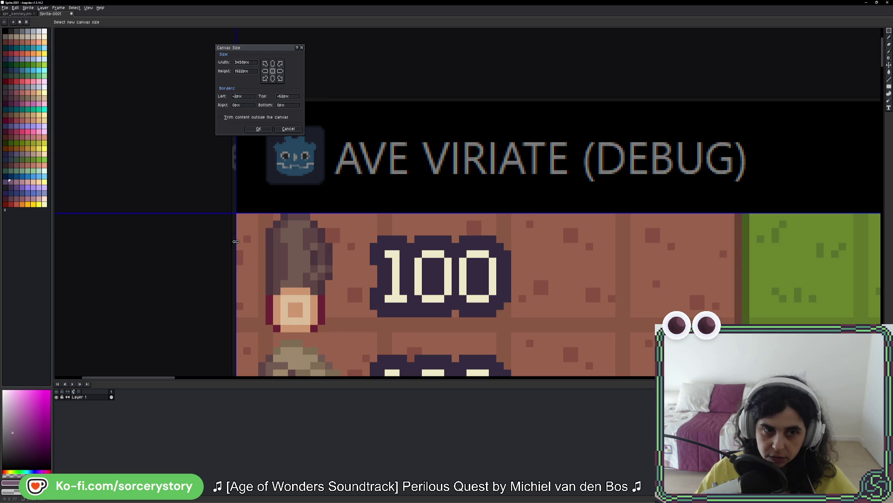
scroll(266, 245, down, 3)
scroll(311, 144, up, 1)
scroll(310, 145, up, 3)
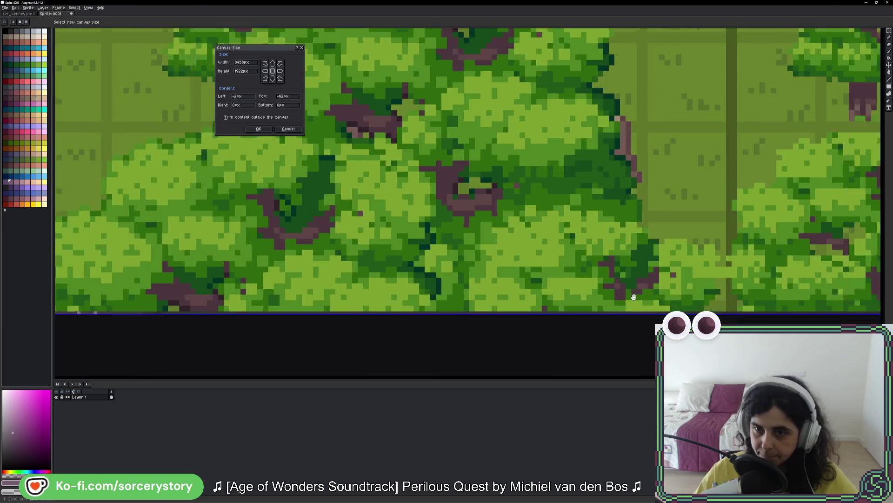
scroll(458, 270, down, 2)
scroll(466, 262, up, 3)
drag(467, 261, 463, 255)
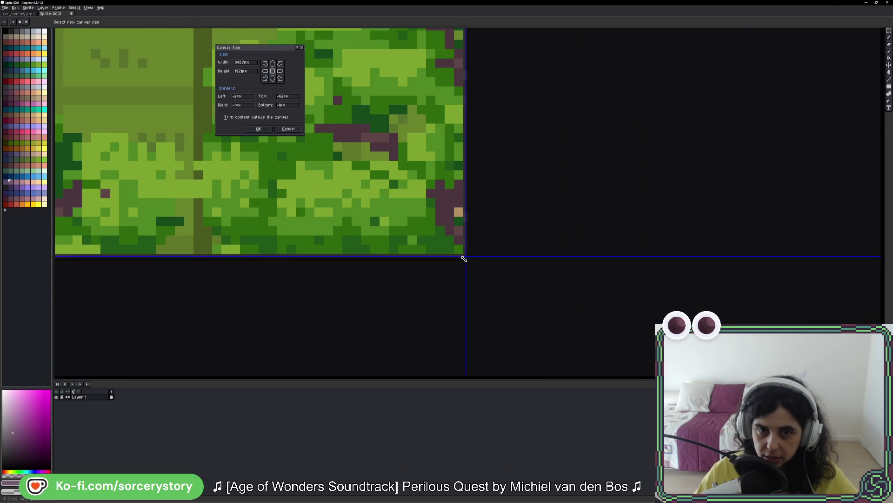
click(260, 129)
Pan the cropped mockup to check the resource counters and World Seed banner.
scroll(262, 129, down, 3)
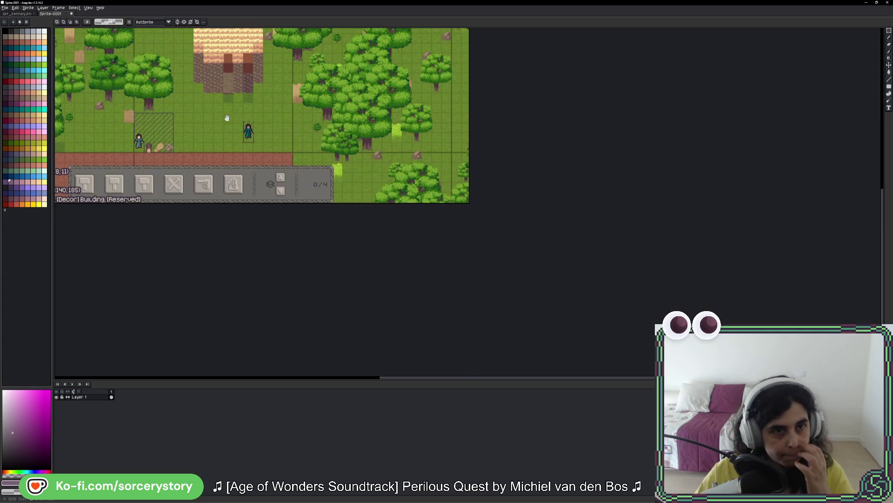
scroll(369, 209, up, 4)
mouse_move(300, 250)
mouse_down()
mouse_move(379, 363)
mouse_move(453, 264)
mouse_move(442, 284)
mouse_up()
scroll(442, 285, down, 5)
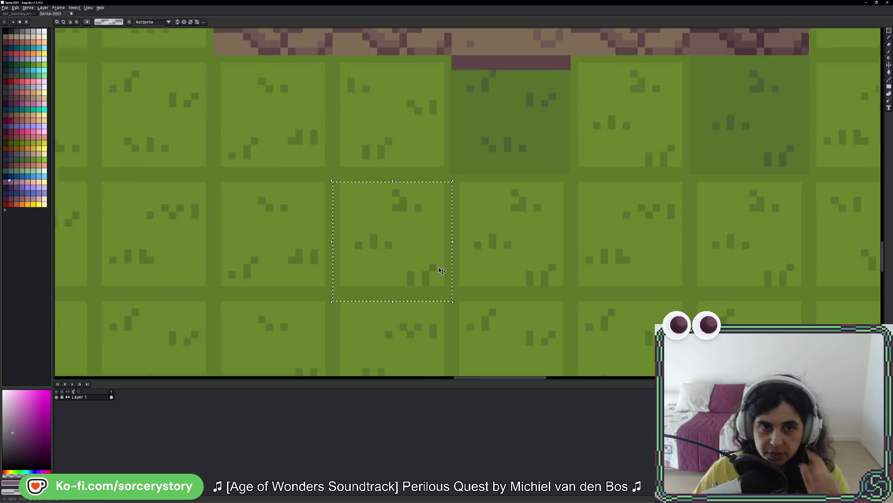
scroll(209, 96, up, 6)
drag(208, 96, 330, 236)
mouse_move(269, 239)
mouse_down()
mouse_move(449, 219)
mouse_move(193, 204)
mouse_move(455, 111)
mouse_move(411, 44)
mouse_up()
scroll(455, 111, down, 4)
scroll(416, 236, up, 5)
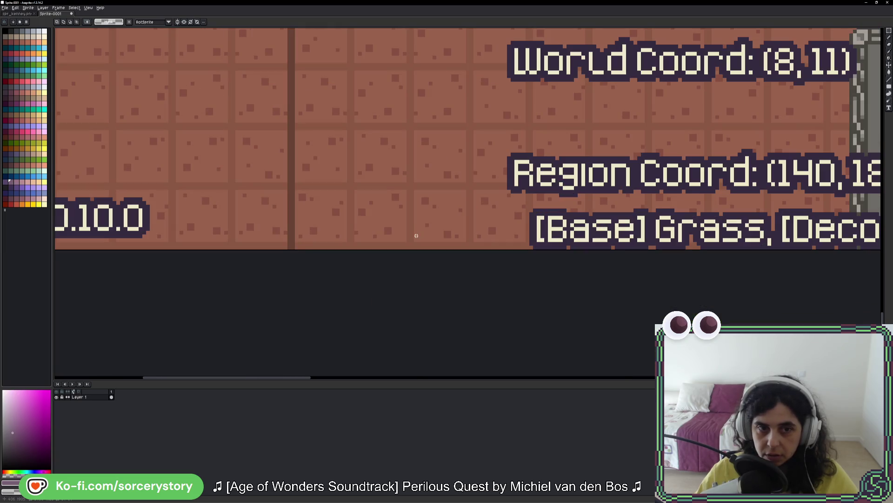
click(890, 31)
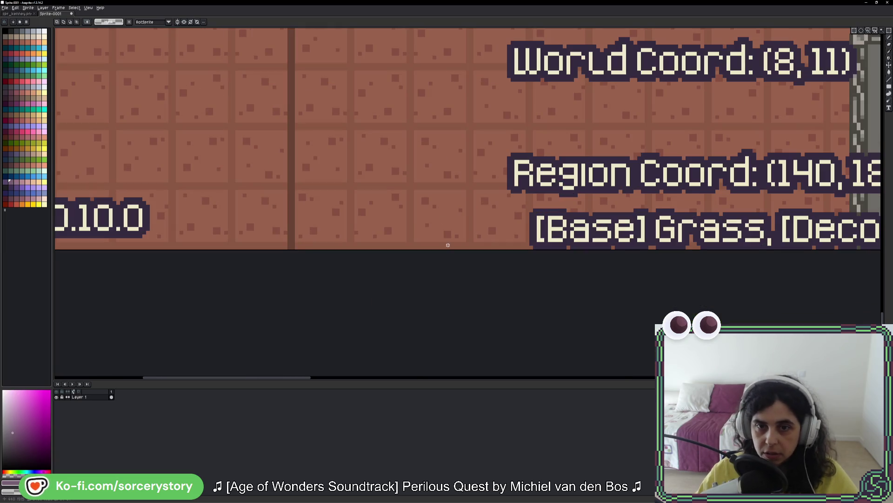
scroll(448, 245, down, 3)
scroll(247, 252, up, 4)
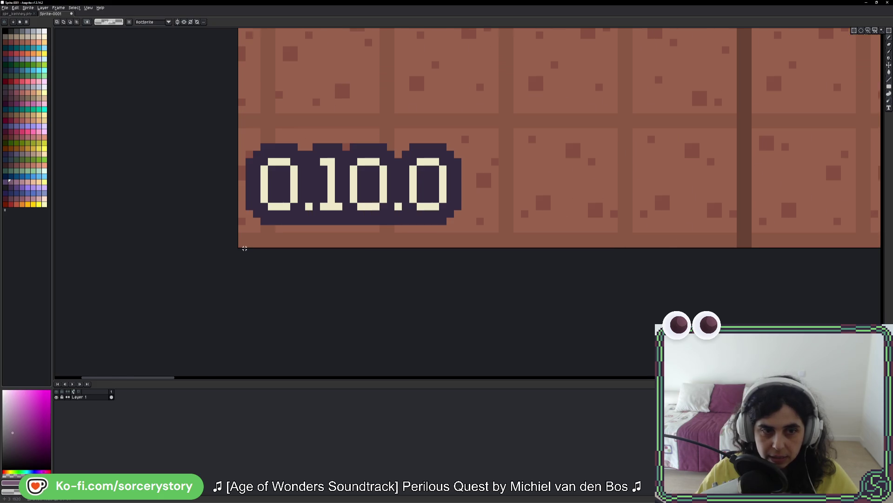
Adjust the canvas size again so the game view is exactly 1920 pixels tall.
key(ctrl+alt+c)
drag(345, 259, 351, 244)
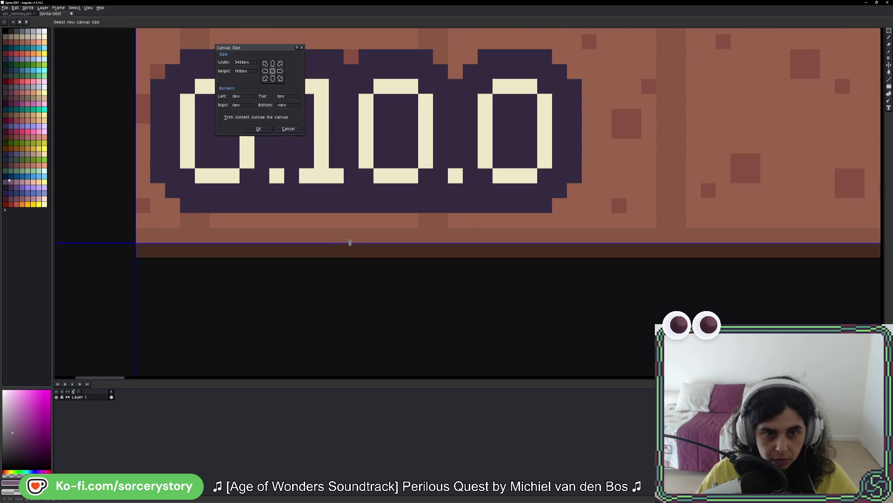
scroll(350, 241, down, 2)
scroll(350, 242, down, 2)
scroll(396, 233, up, 5)
scroll(424, 200, up, 4)
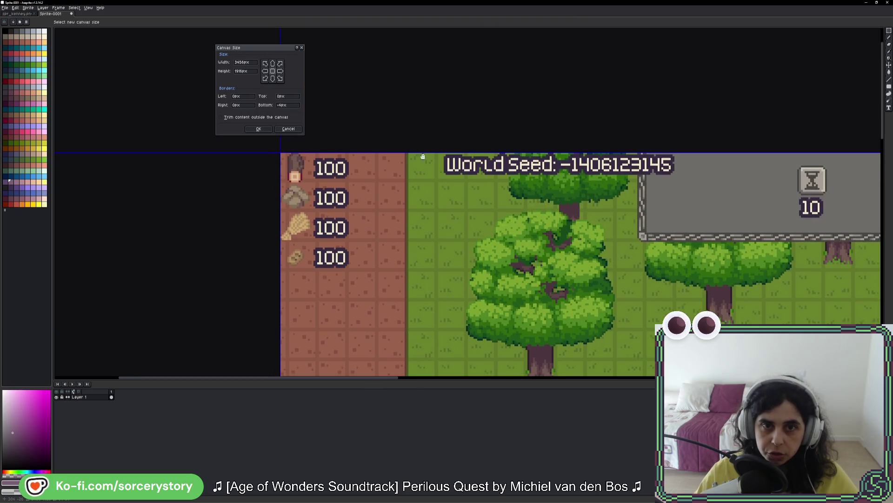
drag(426, 200, 426, 192)
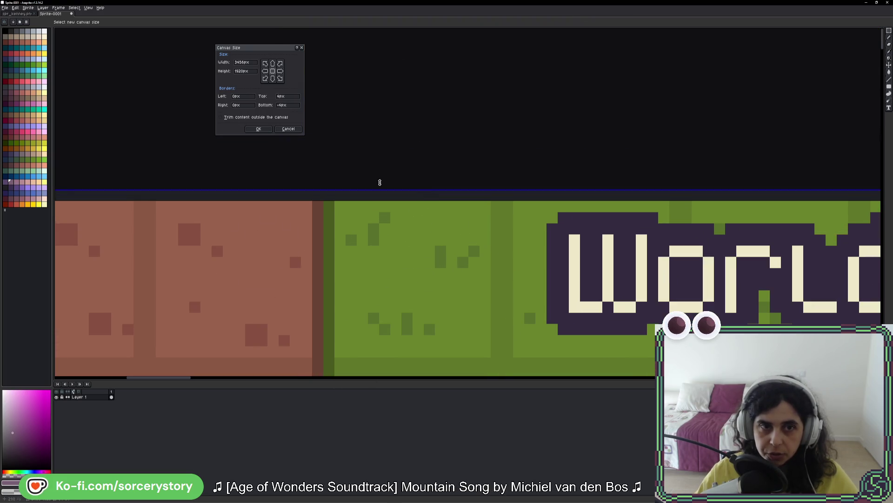
click(263, 132)
scroll(299, 182, down, 3)
scroll(432, 278, up, 5)
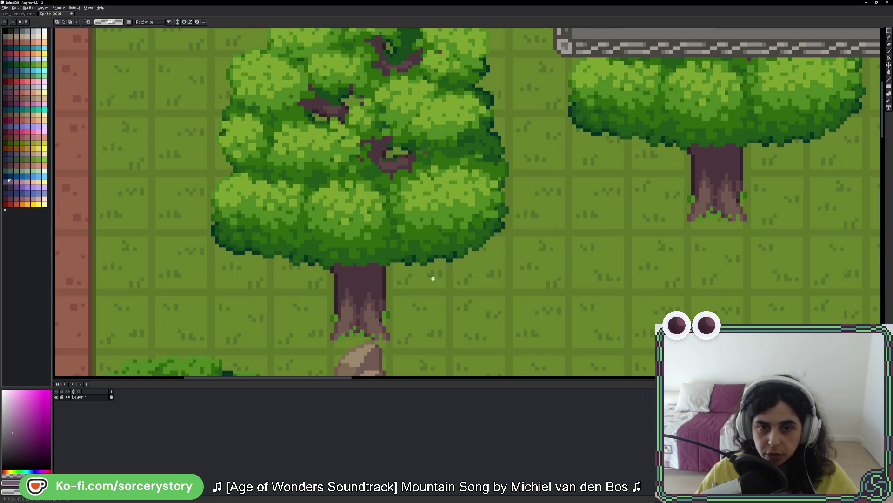
Select a grass tile, then pan to the house and select the upper door tile.
drag(508, 291, 569, 351)
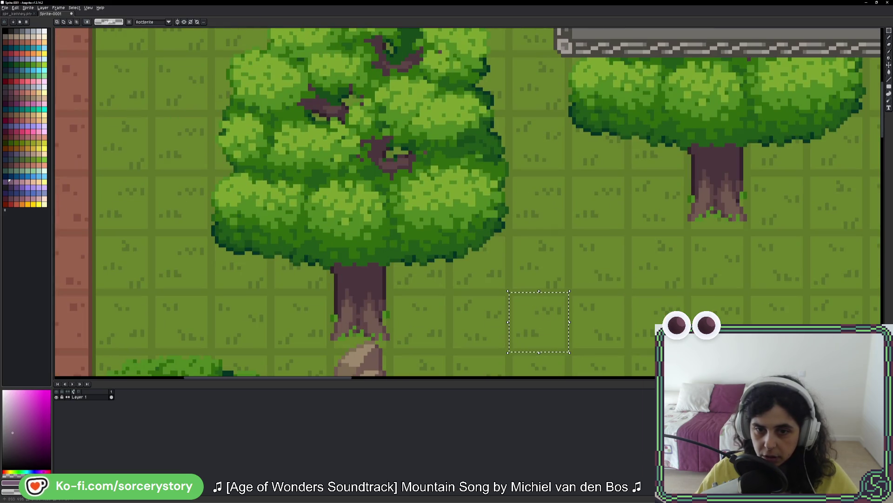
scroll(684, 312, down, 3)
mouse_move(684, 311)
mouse_down()
mouse_move(484, 196)
mouse_move(347, 138)
mouse_up()
drag(569, 244, 369, 134)
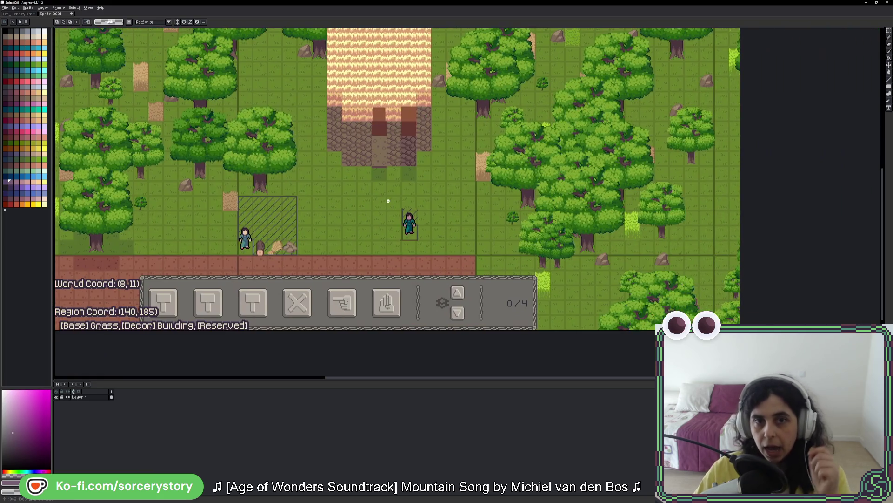
scroll(369, 134, up, 3)
drag(439, 80, 381, 240)
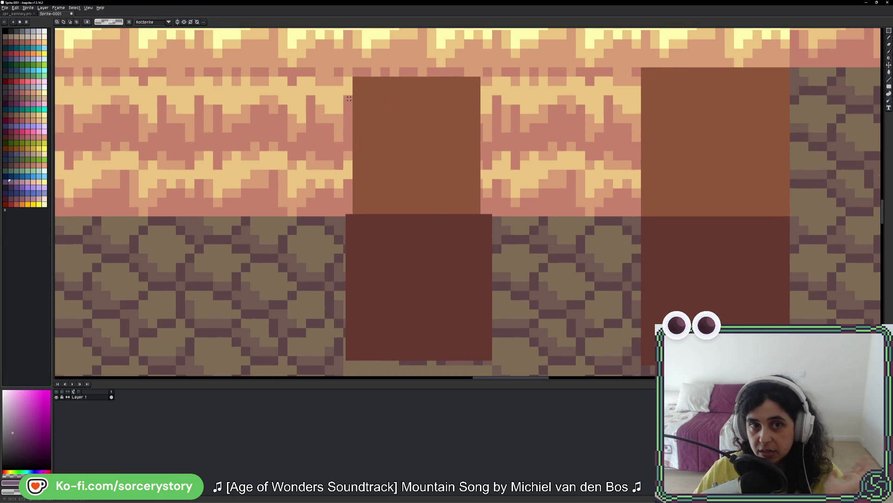
Fill the upper door tile's lighter border with the door's brown colour.
drag(363, 93, 461, 180)
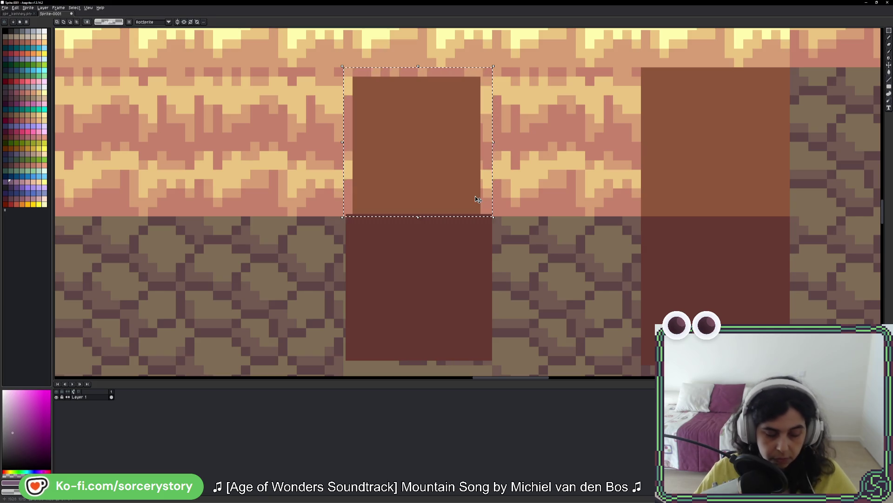
key(i)
click(442, 164)
click(487, 98)
click(345, 133)
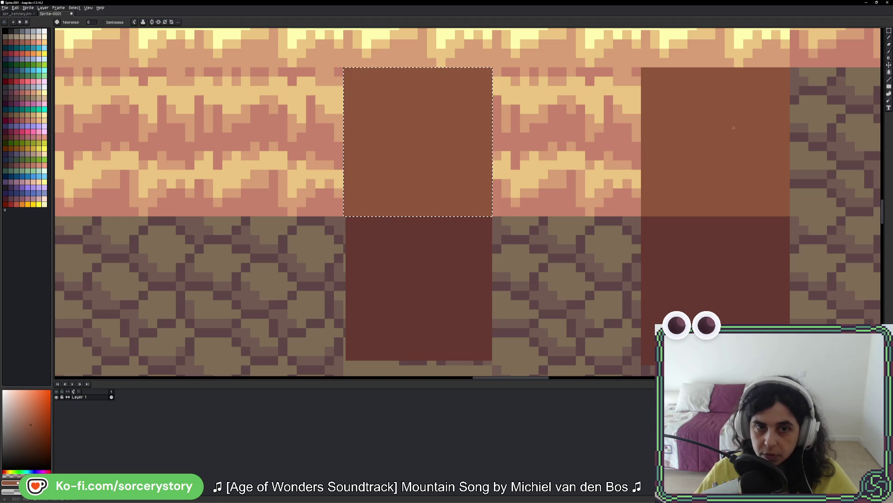
Fill the lower door tile's leftover left and bottom strips with its dark red.
key(m)
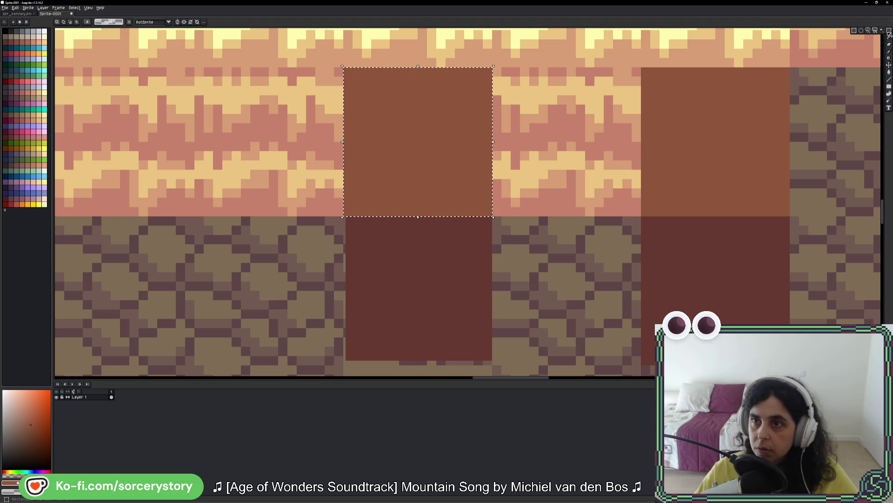
scroll(480, 204, down, 2)
drag(480, 204, 396, 270)
mouse_move(365, 182)
mouse_down()
mouse_move(512, 297)
mouse_move(489, 304)
mouse_up()
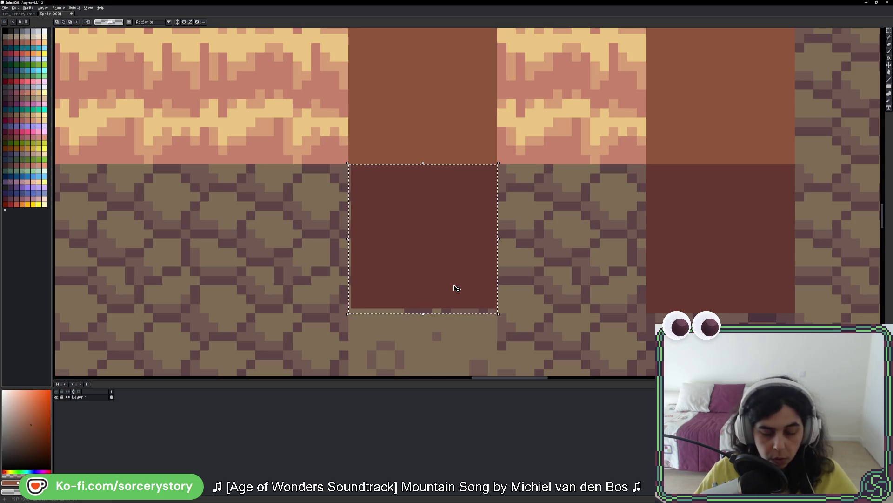
key(g)
scroll(455, 284, up, 1)
alt+click(414, 303)
click(368, 331)
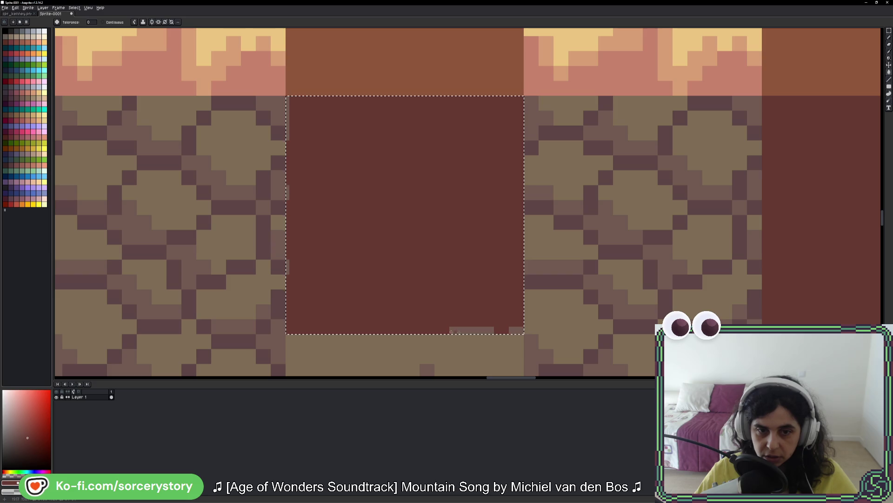
click(410, 330)
key(ctrl+d)
scroll(496, 313, down, 3)
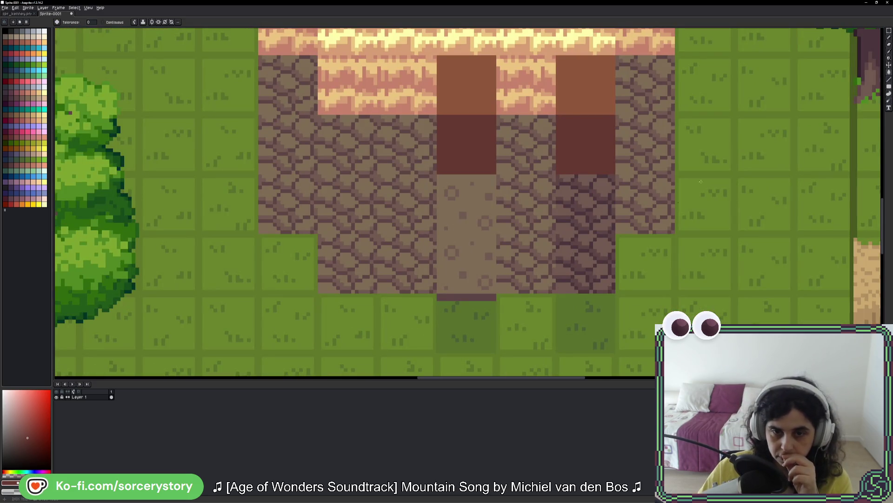
Fill the brown top strip of the grass tile below the door with grass green.
key(m)
scroll(428, 284, up, 3)
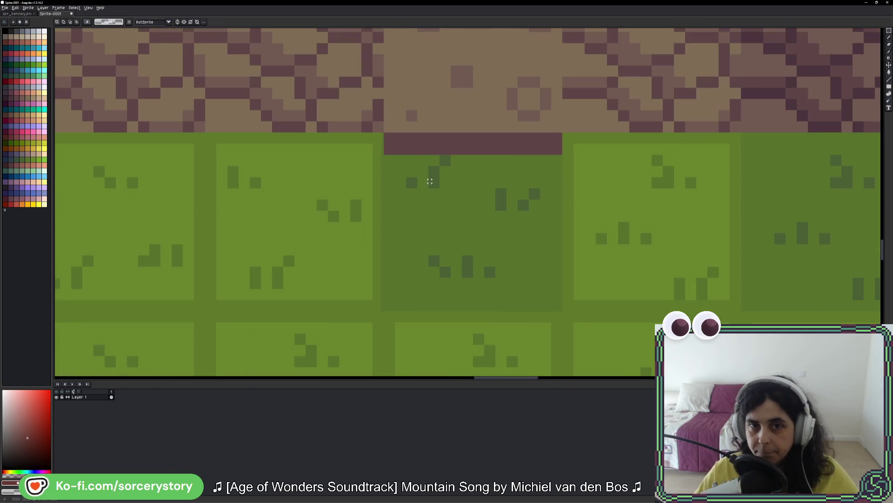
drag(386, 133, 563, 311)
scroll(439, 200, up, 1)
key(g)
alt+click(439, 200)
click(369, 124)
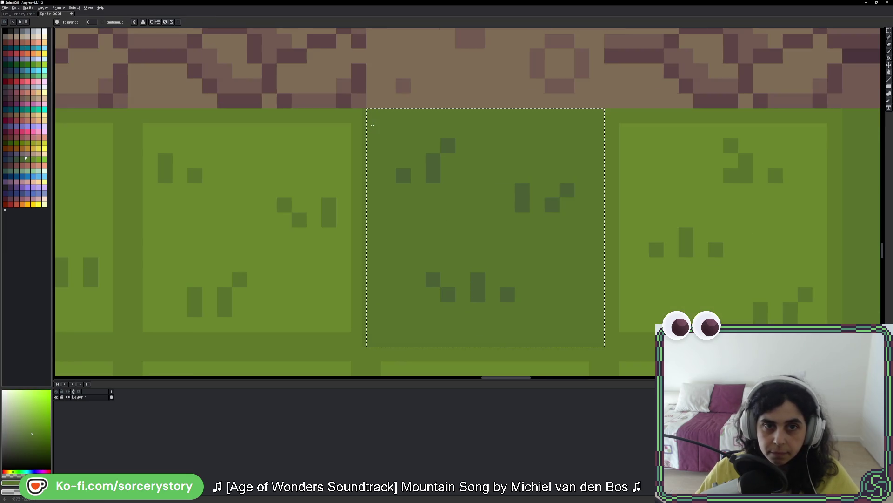
scroll(467, 199, down, 3)
key(ctrl+d)
scroll(466, 199, down, 4)
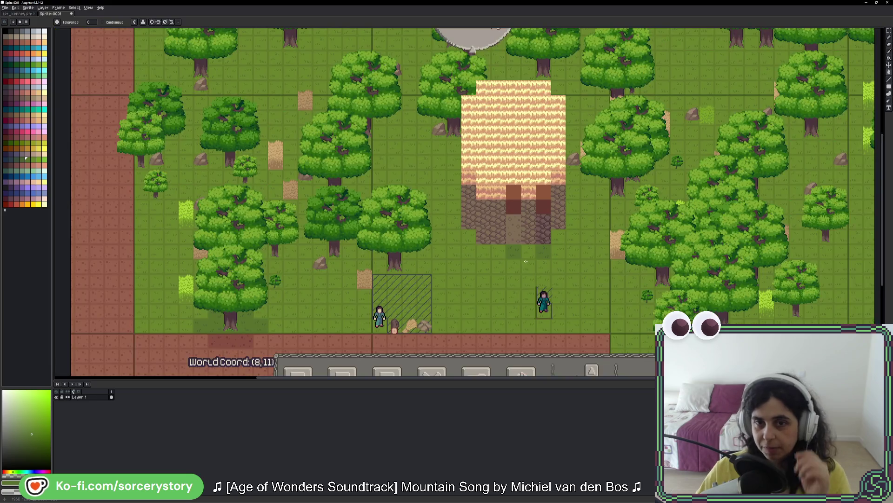
scroll(551, 208, up, 2)
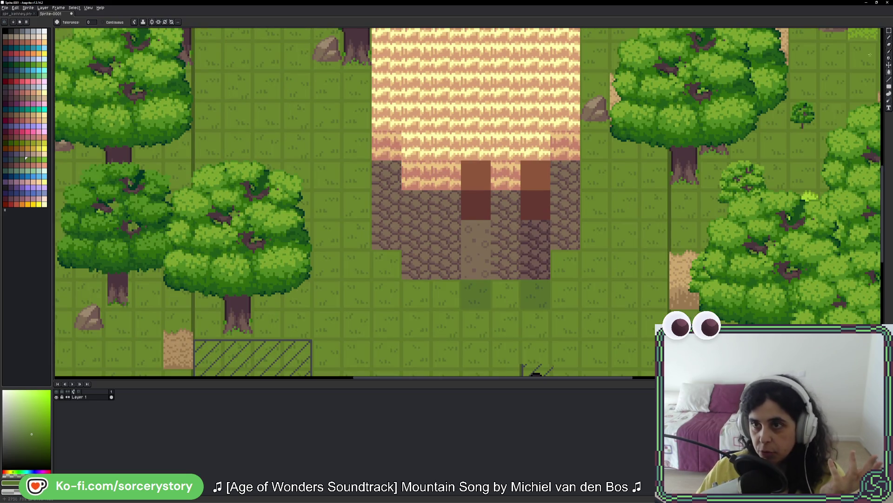
click(889, 30)
scroll(518, 185, up, 2)
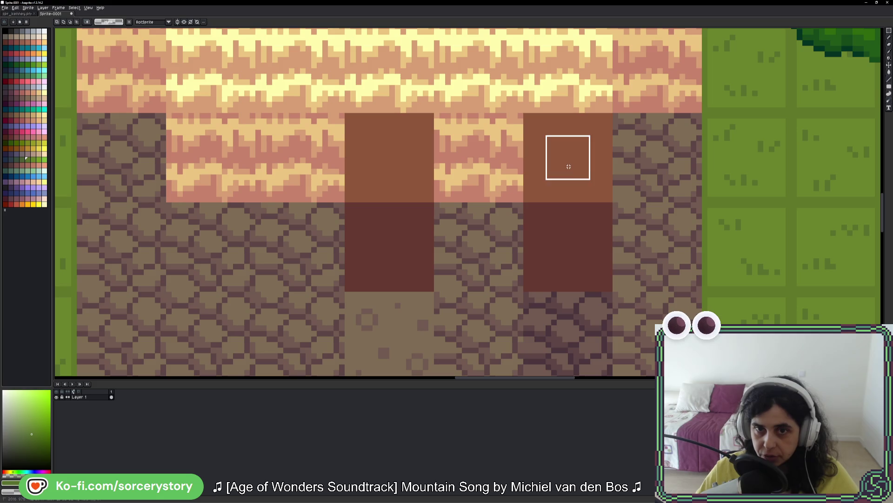
Slide the right door's brown and dark tiles left to form one wide two-tone entrance band.
drag(542, 125, 589, 193)
mouse_move(576, 154)
mouse_down()
mouse_move(363, 172)
mouse_move(223, 168)
mouse_up()
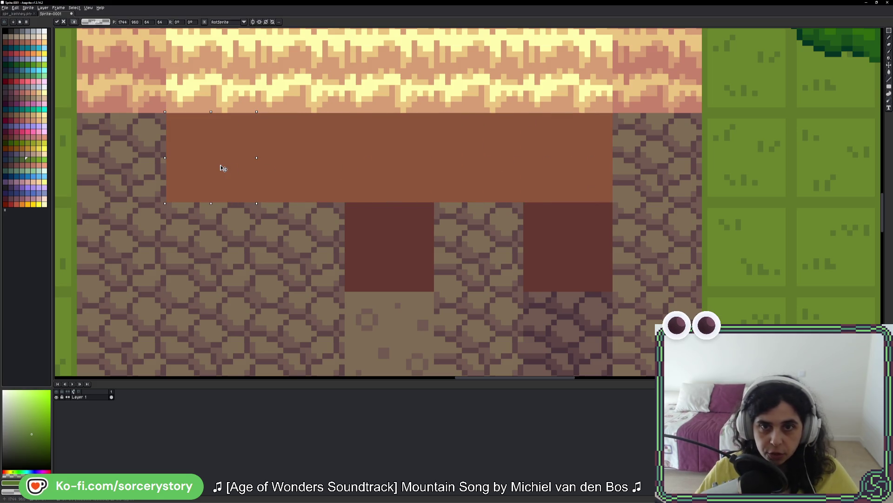
key(Return)
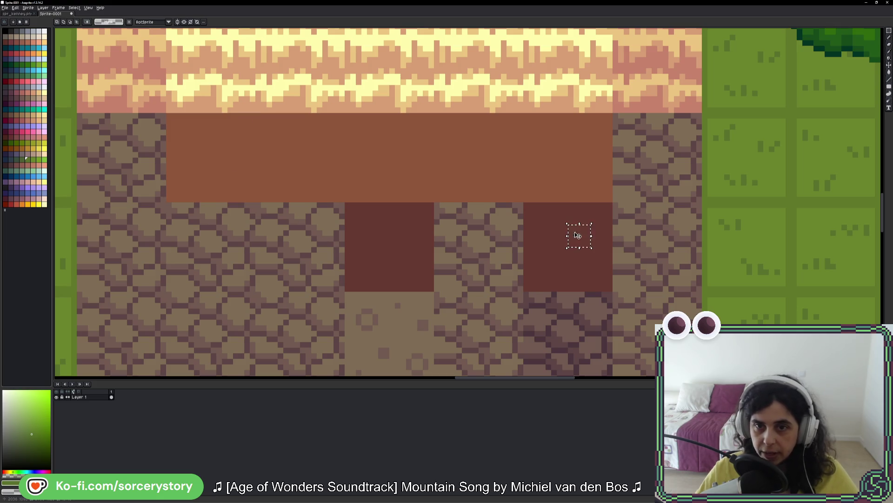
mouse_move(608, 207)
mouse_down()
mouse_move(538, 269)
mouse_move(568, 261)
mouse_move(199, 249)
mouse_up()
key(Return)
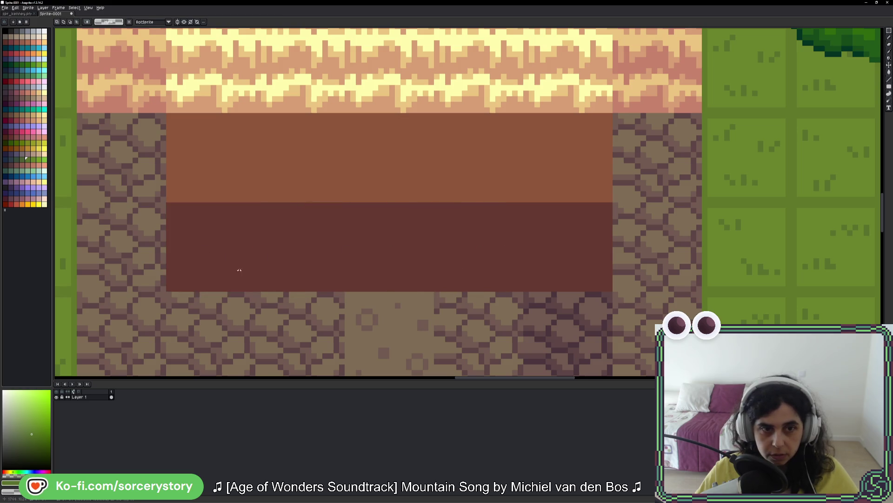
Select the grass row below the house and test-darken the middle tile, then undo it.
scroll(303, 174, down, 5)
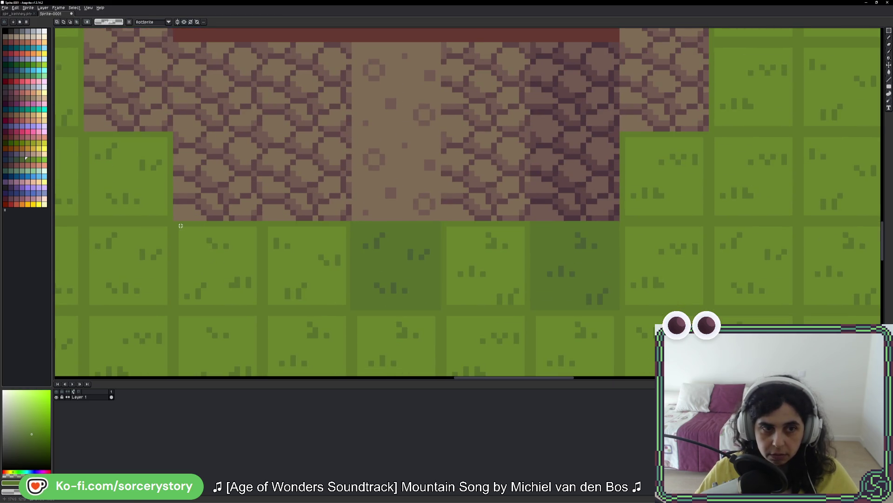
mouse_move(175, 225)
mouse_down()
mouse_move(552, 309)
mouse_move(617, 307)
mouse_up()
scroll(571, 287, up, 3)
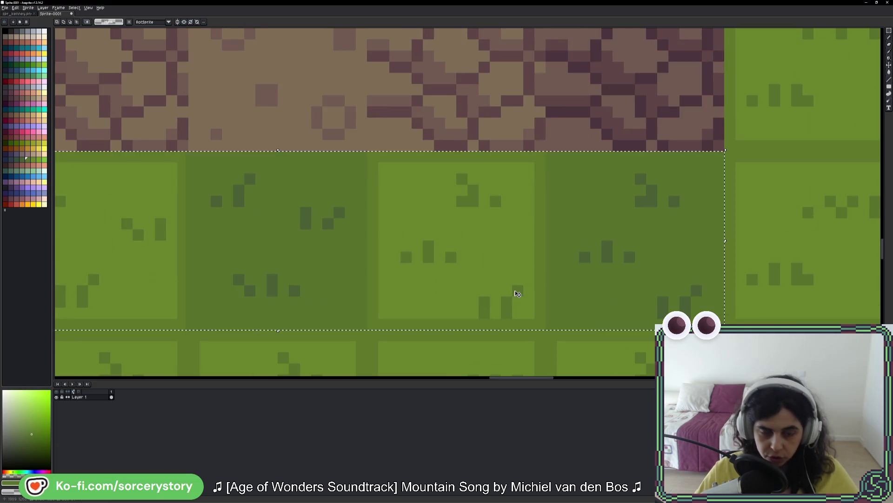
key(w)
scroll(571, 287, up, 2)
click(510, 273)
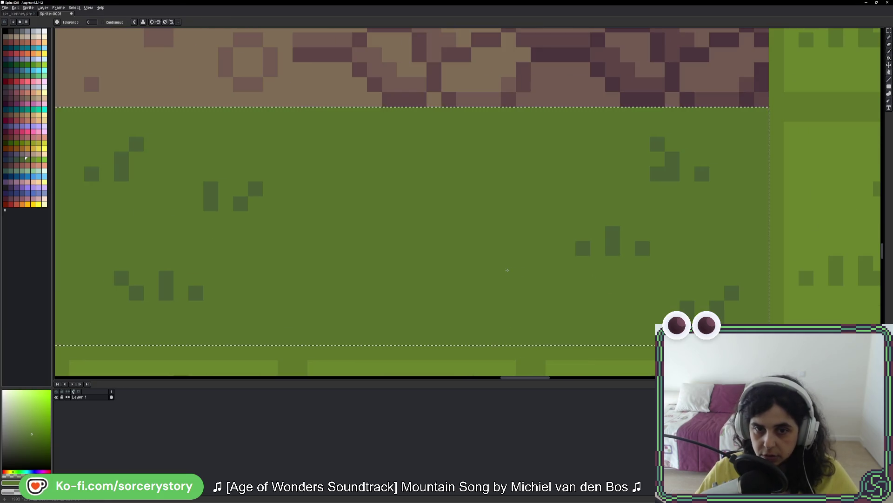
key(ctrl+z)
Try dark fills on the grass tile interiors and bases, compare them, undo, and clear the selection.
click(493, 269)
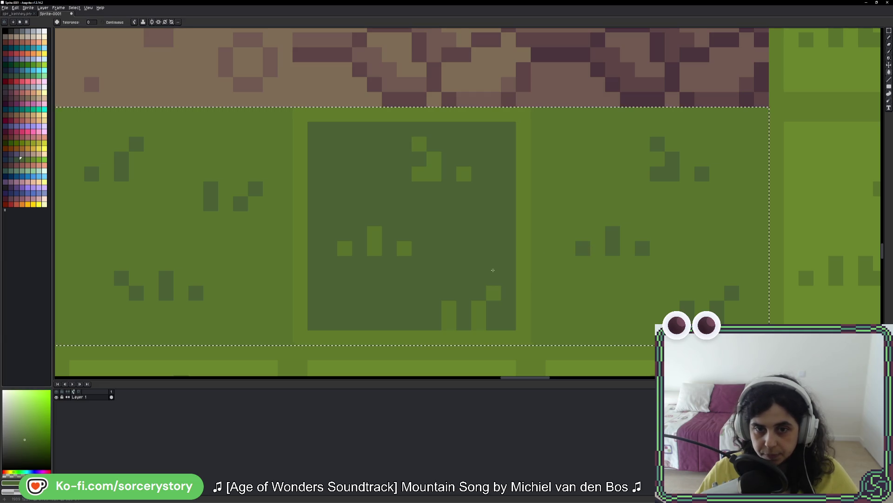
click(490, 297)
key(ctrl+z)
key(v)
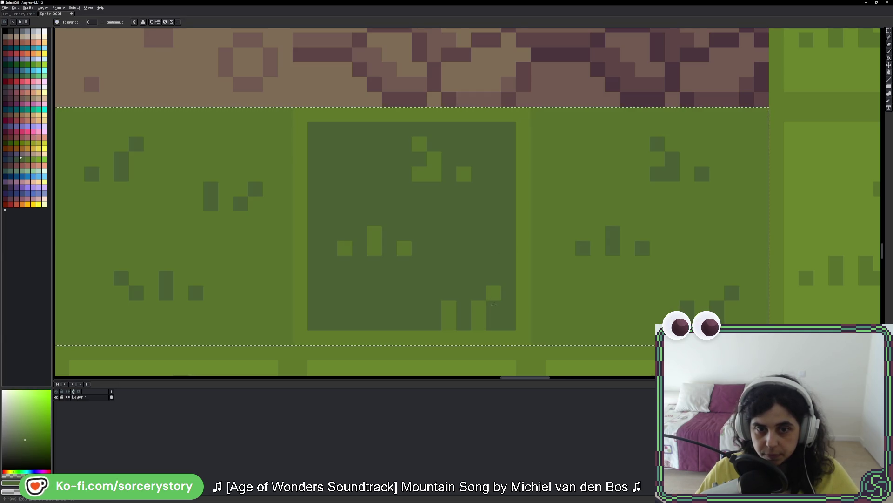
key(ctrl+z)
key(ctrl+y)
key(ctrl+z)
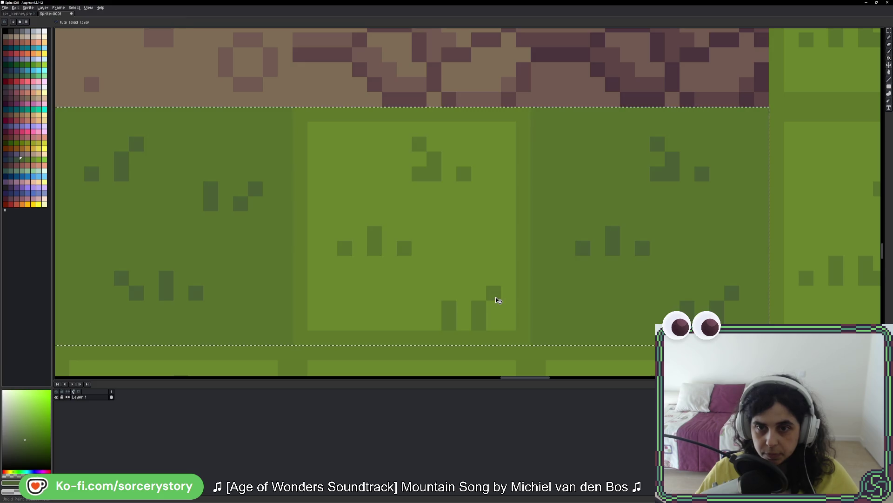
key(w)
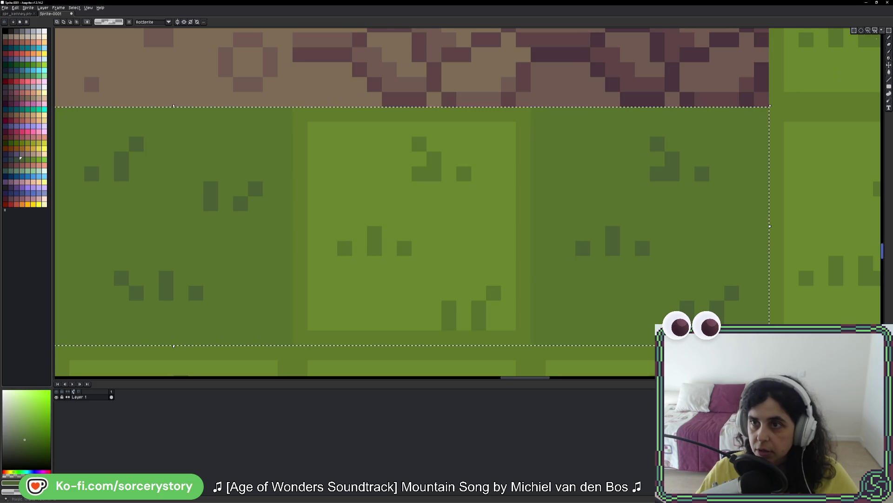
scroll(501, 193, down, 1)
scroll(432, 224, left, 5)
key(ctrl+d)
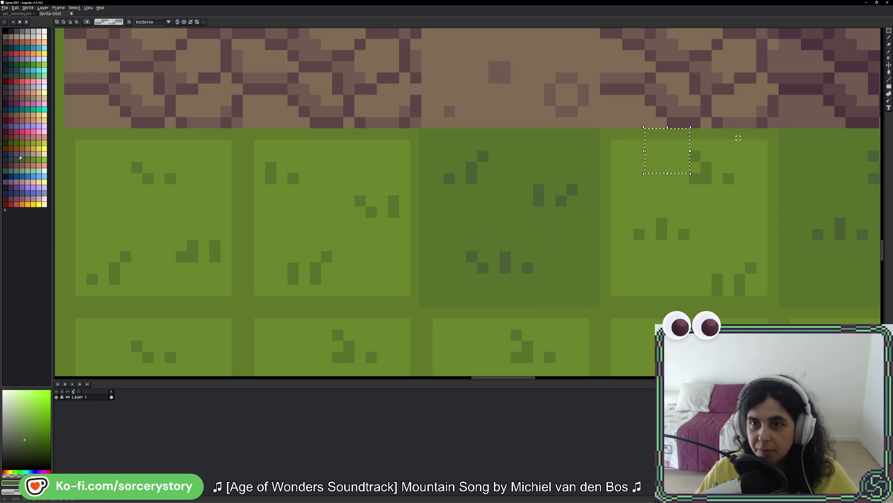
Select the right and two left grass tiles and bucket-fill their light interiors with the darker grass green.
click(766, 141)
mouse_move(410, 133)
mouse_down()
mouse_move(276, 215)
mouse_move(85, 286)
mouse_up()
key(w)
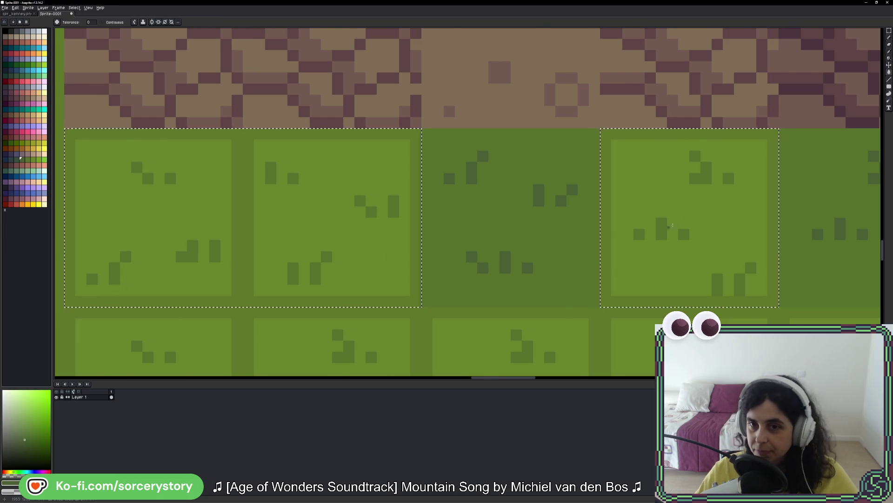
scroll(679, 220, up, 1)
key(i)
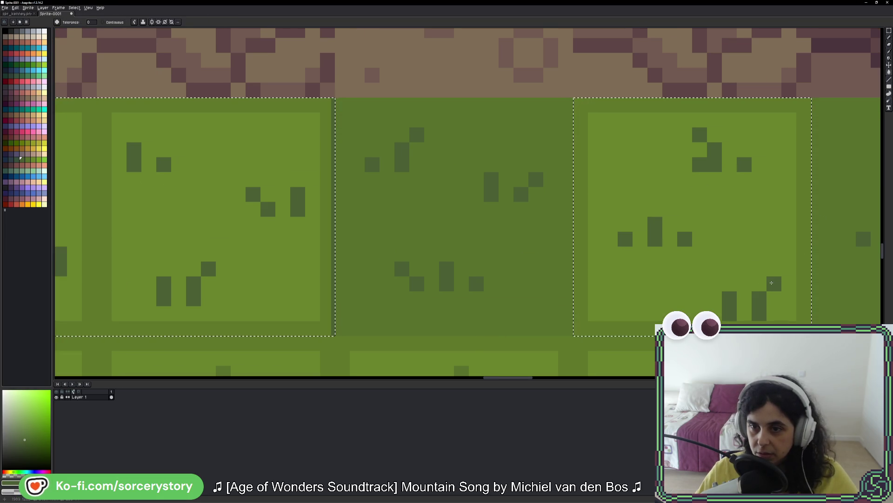
click(830, 237)
key(g)
click(791, 242)
scroll(791, 251, down, 2)
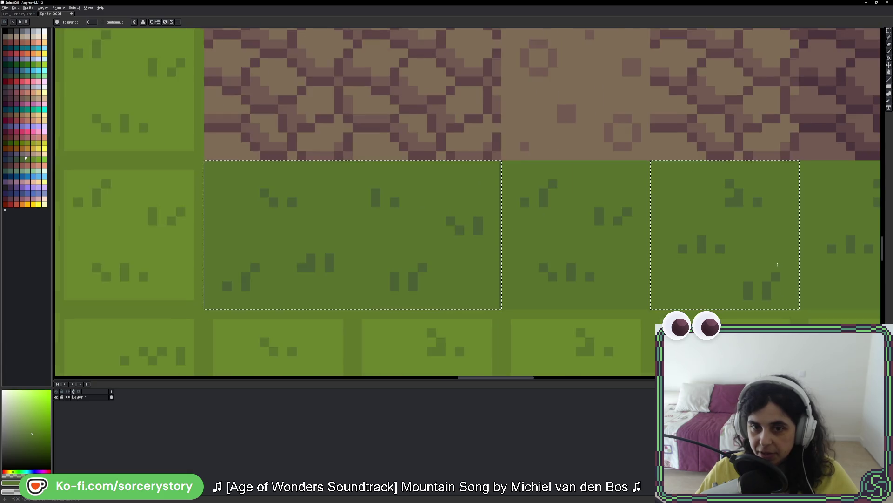
key(v)
key(ctrl+d)
Select the remaining light grass tiles along the strip so they can be darkened.
key(w)
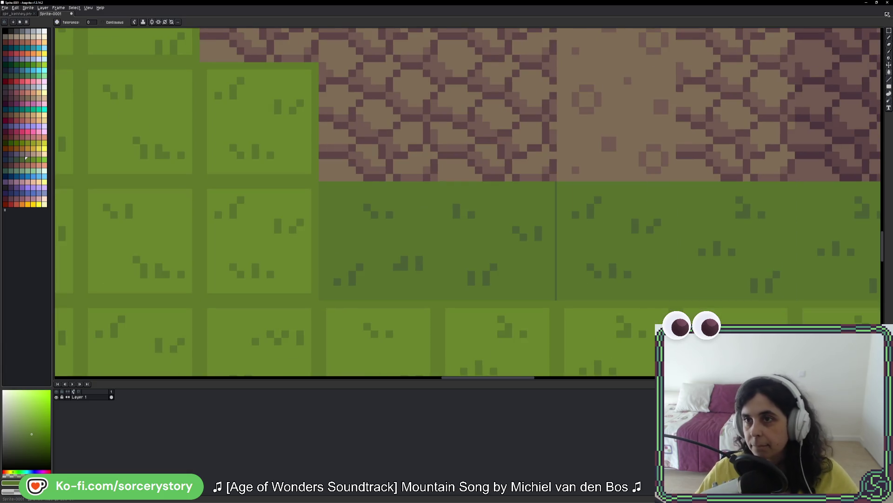
key(m)
scroll(516, 190, up, 1)
mouse_move(549, 194)
mouse_down()
mouse_move(504, 266)
mouse_move(420, 328)
mouse_up()
scroll(573, 239, up, 4)
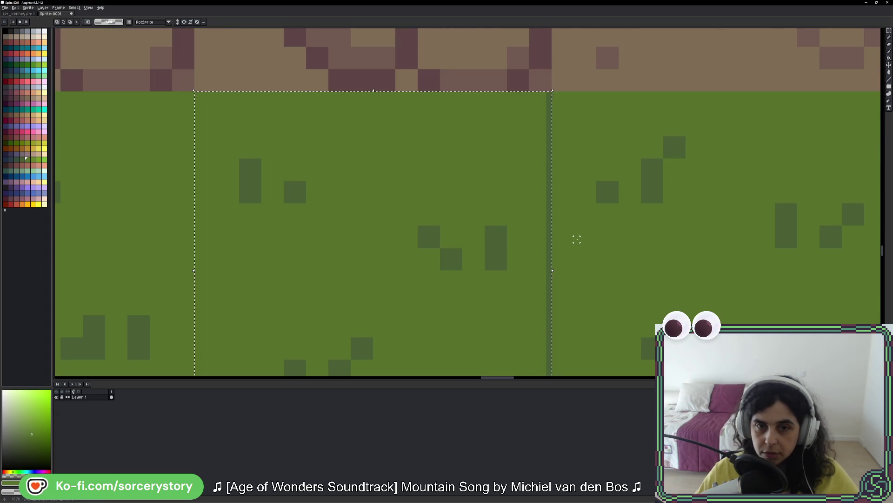
mouse_move(537, 103)
mouse_down()
mouse_move(493, 316)
mouse_move(519, 197)
mouse_move(526, 29)
mouse_move(524, 124)
mouse_move(470, 255)
mouse_up()
key(g)
scroll(478, 231, down, 3)
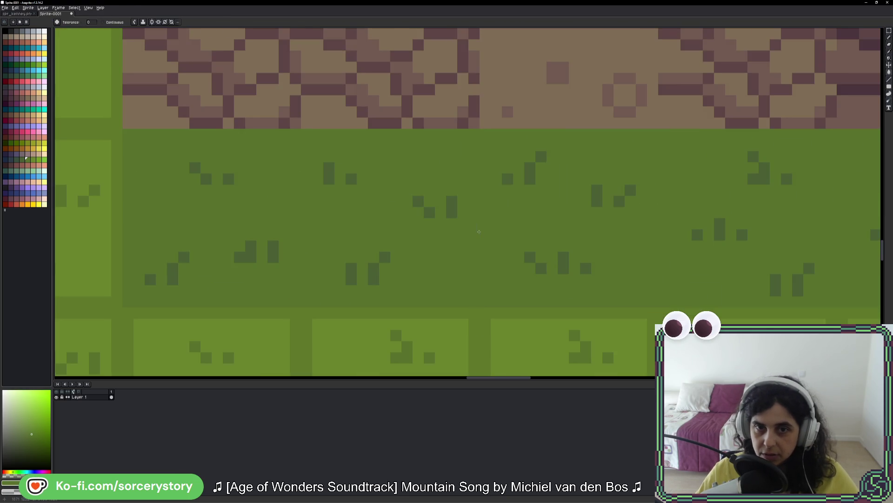
scroll(479, 232, down, 4)
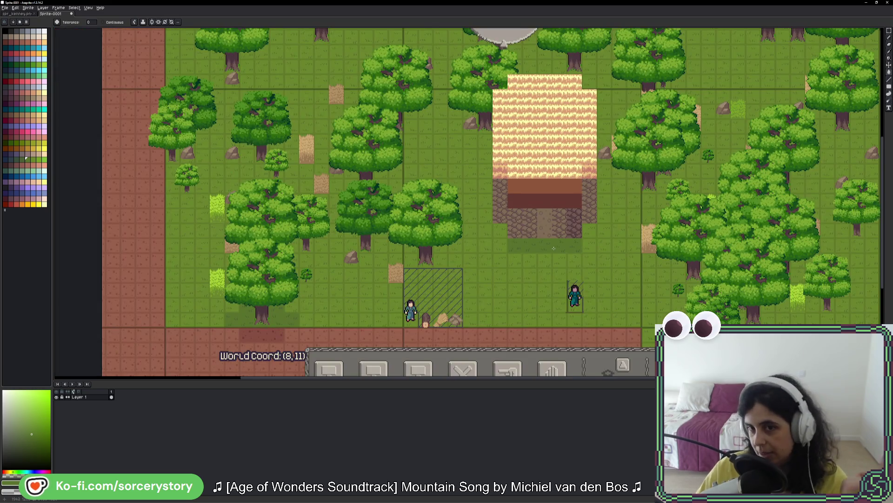
Marquee-select the stone paving and path below the entrance band.
scroll(553, 248, up, 5)
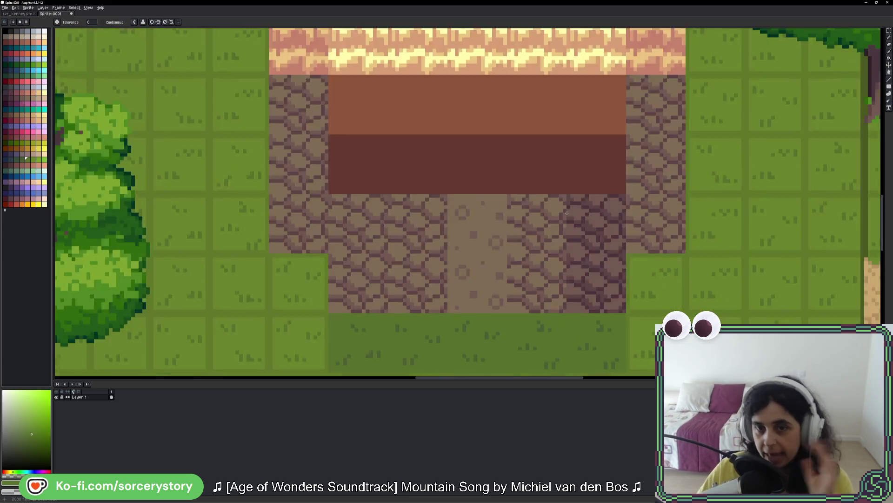
key(m)
mouse_move(645, 66)
mouse_down()
mouse_move(614, 123)
mouse_move(555, 304)
mouse_up()
drag(672, 67, 199, 300)
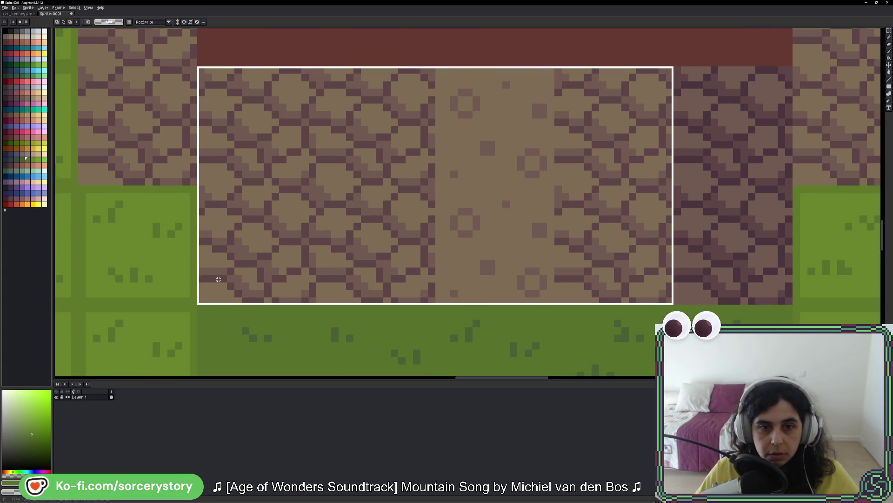
Bucket-fill the selection's lighter stone shades with dark desaturated reds.
key(w)
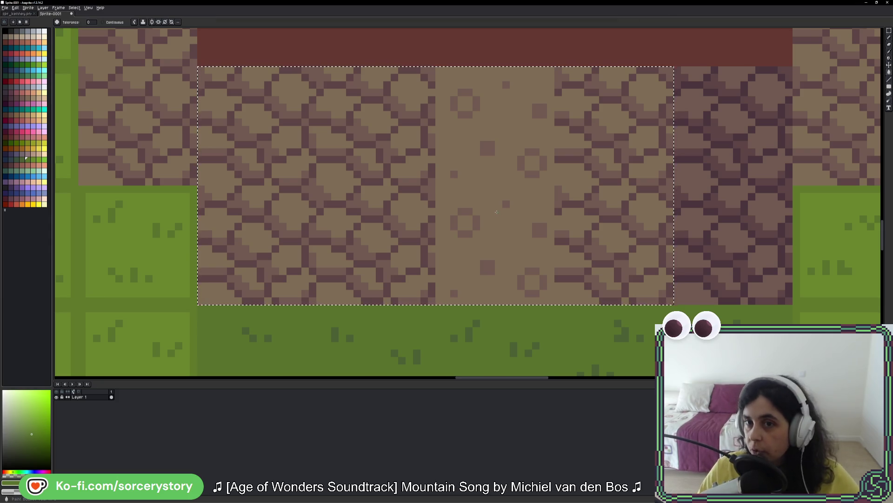
scroll(494, 233, up, 5)
scroll(502, 140, down, 4)
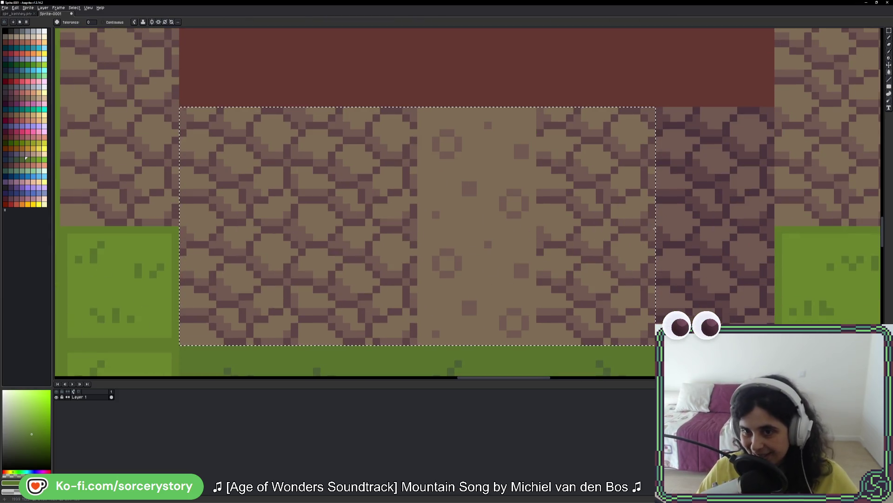
scroll(670, 228, up, 1)
alt+click(663, 235)
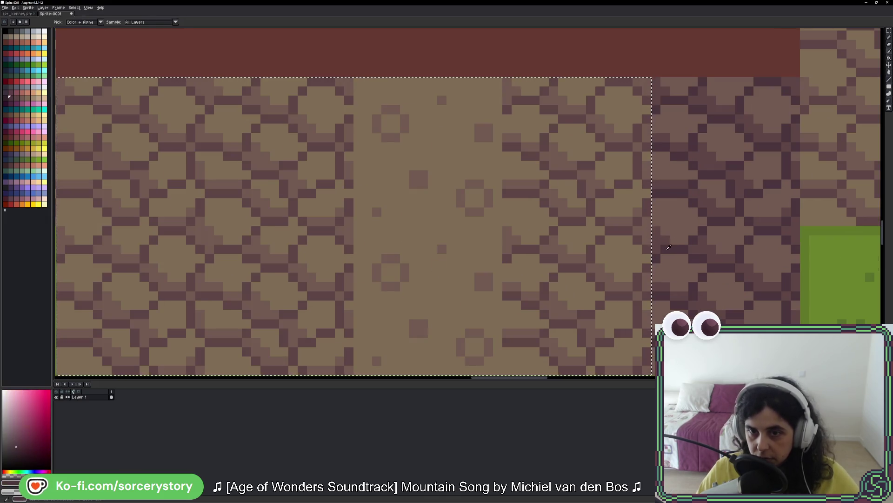
click(670, 223)
click(676, 211)
alt+click(675, 211)
click(676, 211)
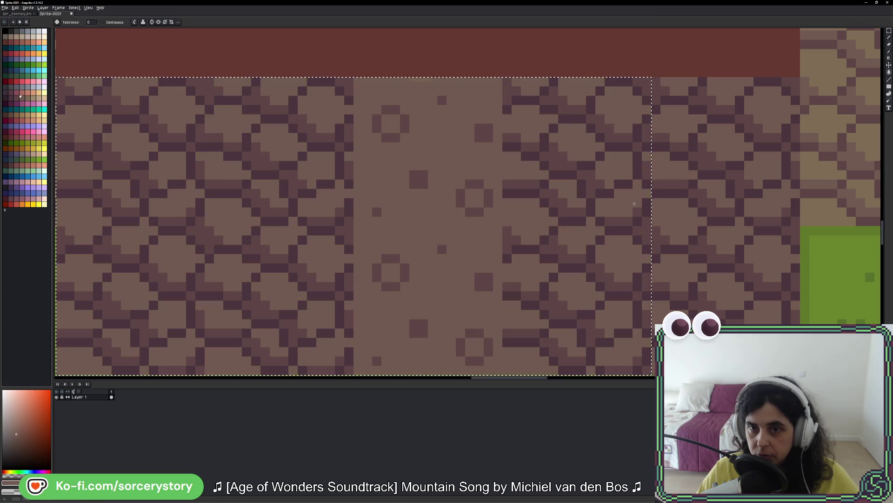
scroll(661, 228, down, 4)
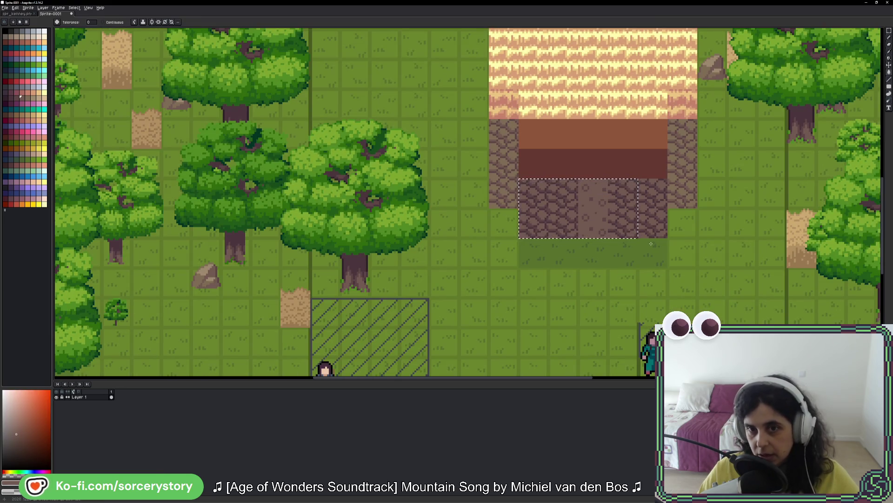
scroll(659, 247, down, 3)
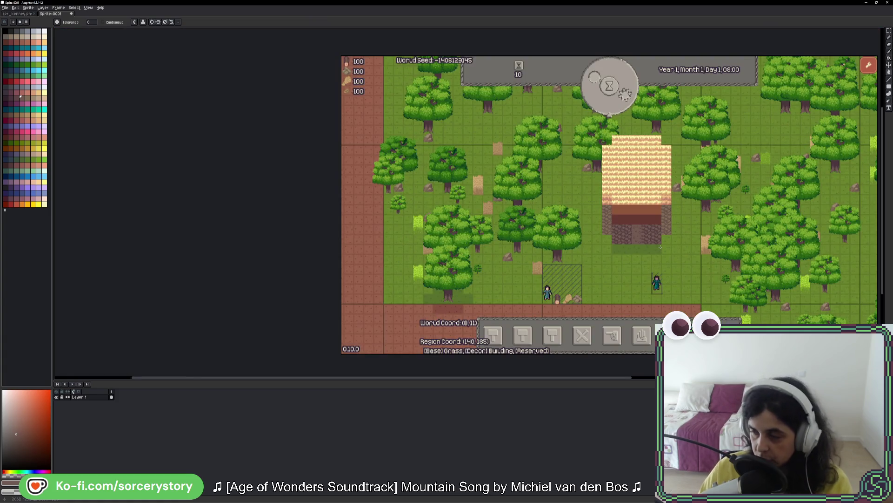
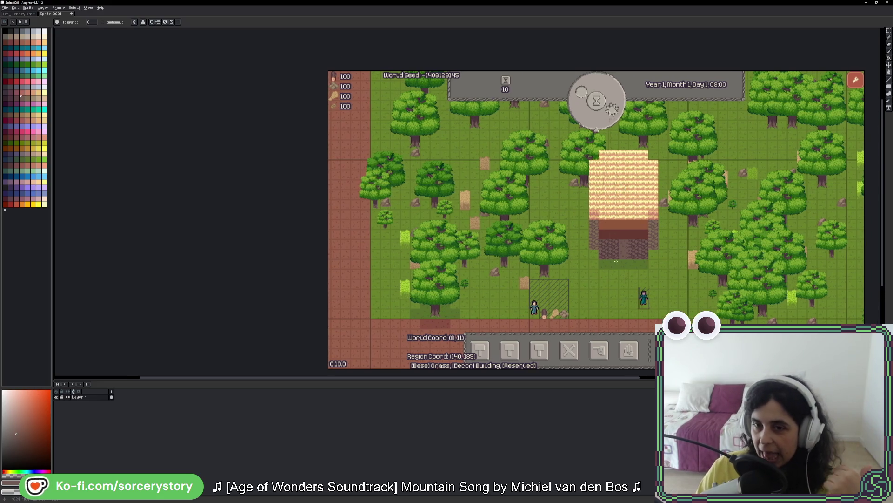
Marquee-select the villager by the storage area, undoing an imprecise selection.
scroll(638, 169, up, 5)
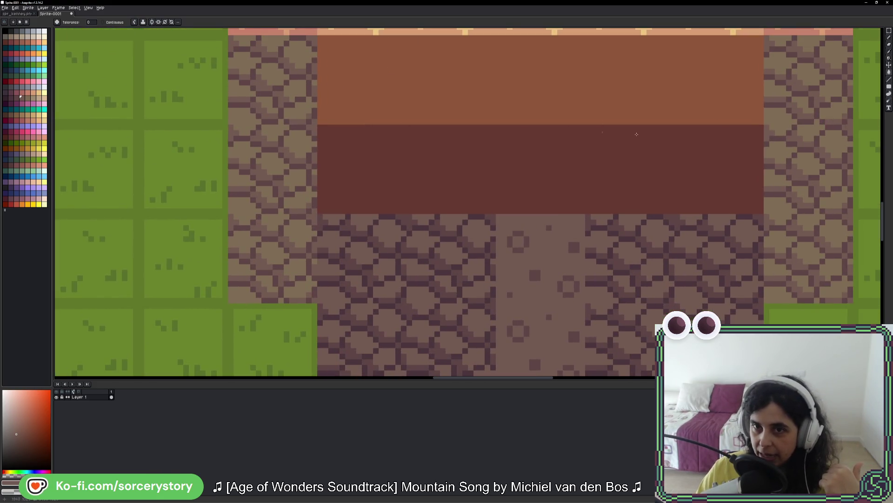
scroll(392, 88, up, 2)
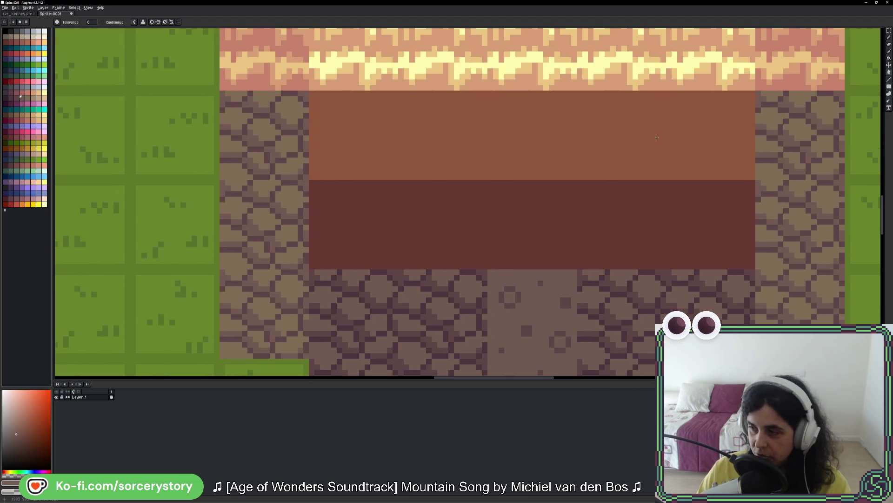
scroll(637, 271, down, 6)
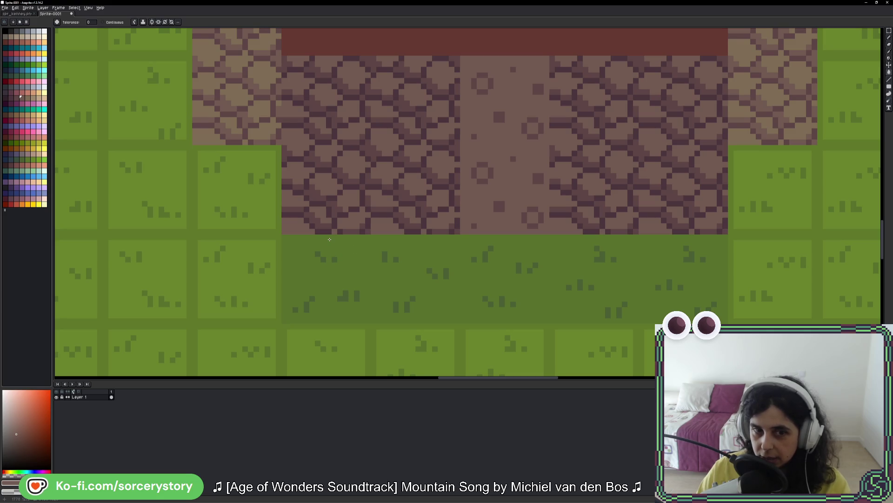
scroll(618, 252, down, 4)
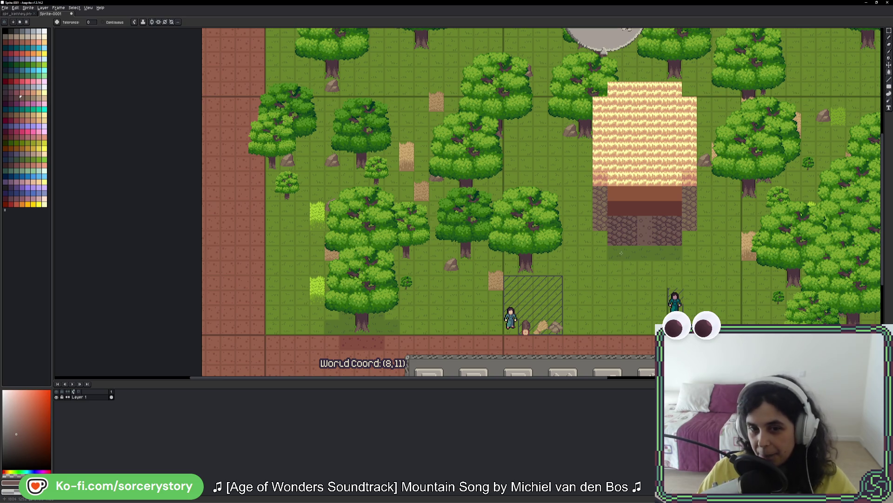
key(m)
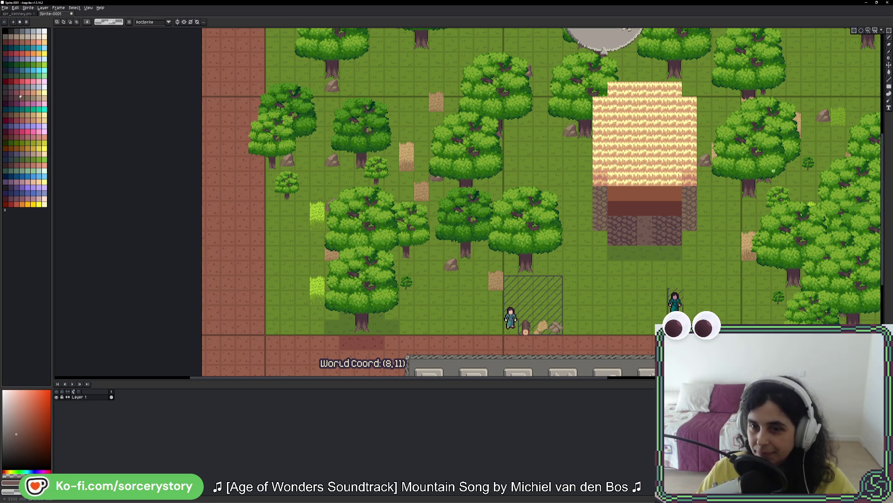
scroll(521, 313, up, 5)
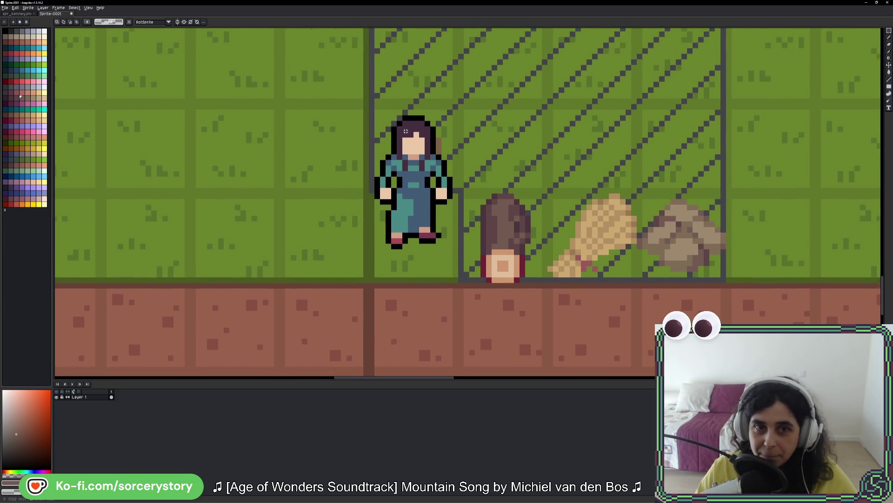
scroll(406, 109, up, 1)
mouse_move(403, 111)
mouse_down()
mouse_move(439, 271)
mouse_move(432, 274)
mouse_up()
scroll(439, 221, up, 1)
mouse_move(439, 93)
mouse_down()
mouse_move(355, 239)
mouse_move(384, 289)
mouse_up()
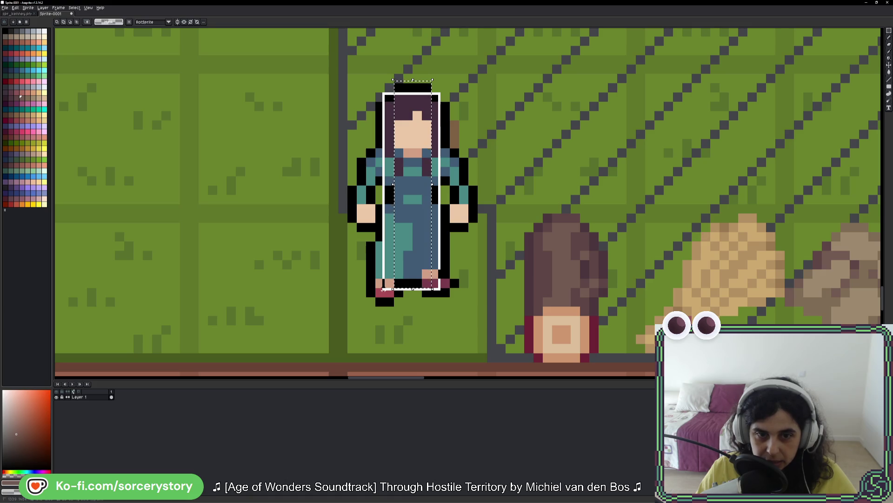
drag(383, 284, 382, 287)
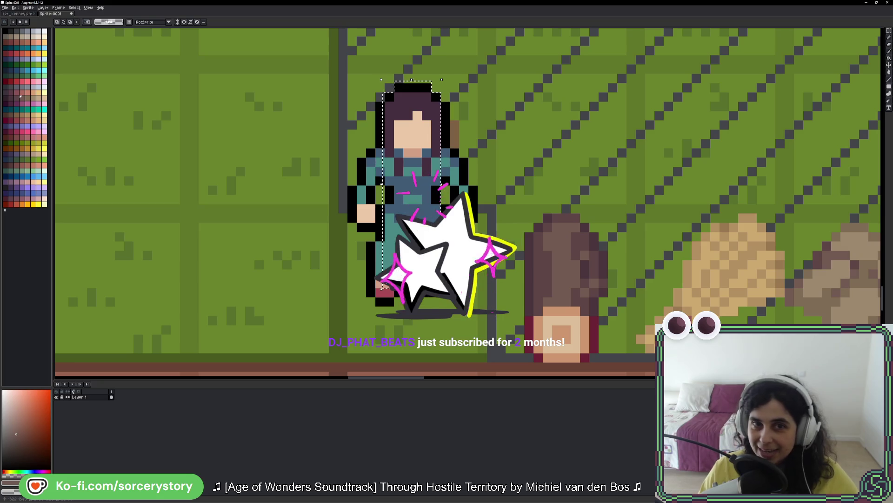
key(ctrl+z)
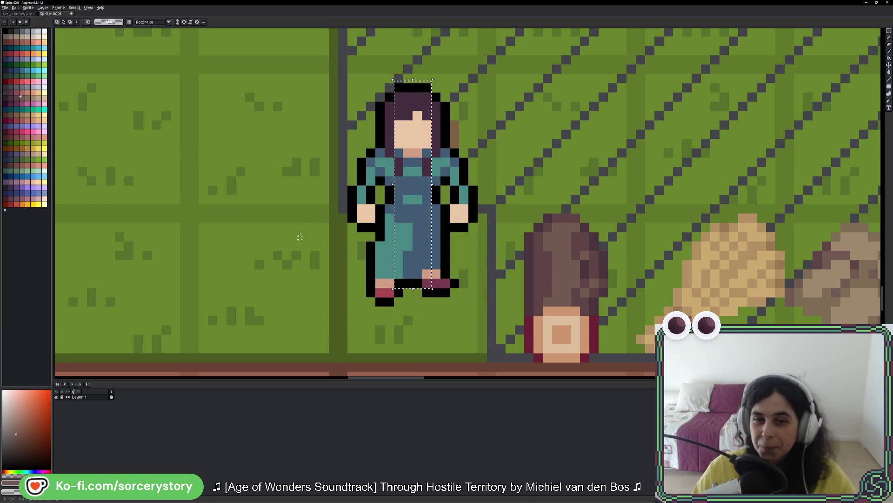
Reselect the whole villager and Ctrl-drag a copy onto the stone path at the house entrance.
scroll(529, 181, up, 2)
click(528, 182)
click(888, 31)
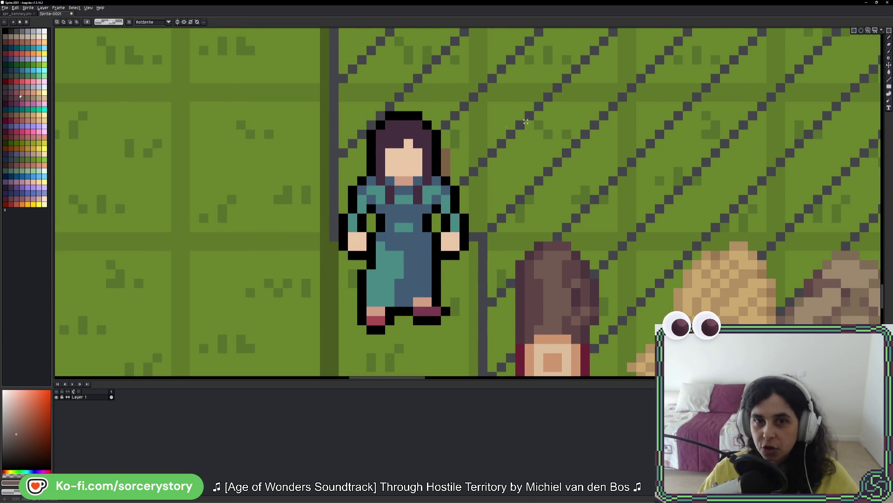
mouse_move(476, 94)
mouse_down()
mouse_move(404, 201)
mouse_move(332, 348)
mouse_move(347, 367)
mouse_up()
scroll(347, 367, down, 2)
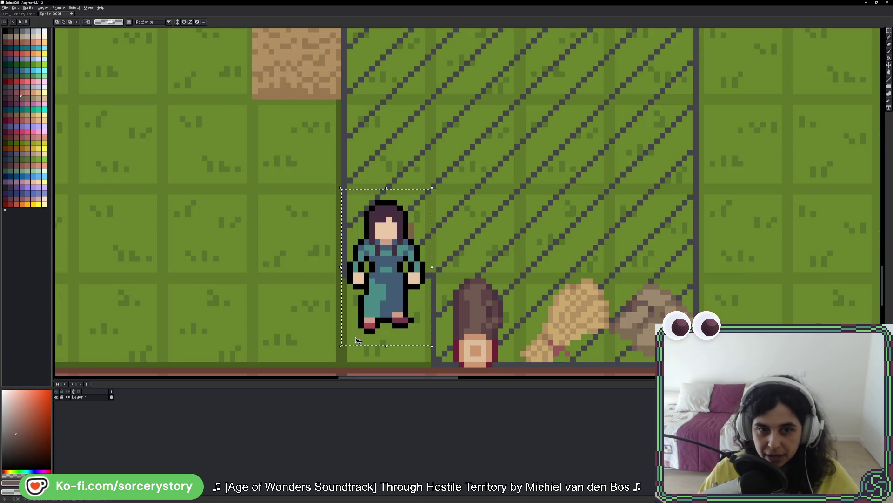
mouse_move(392, 277)
mouse_down()
mouse_move(876, 236)
mouse_move(573, 224)
mouse_move(661, 214)
mouse_move(679, 33)
mouse_move(489, 28)
mouse_move(410, 228)
mouse_move(479, 228)
mouse_move(499, 244)
mouse_up()
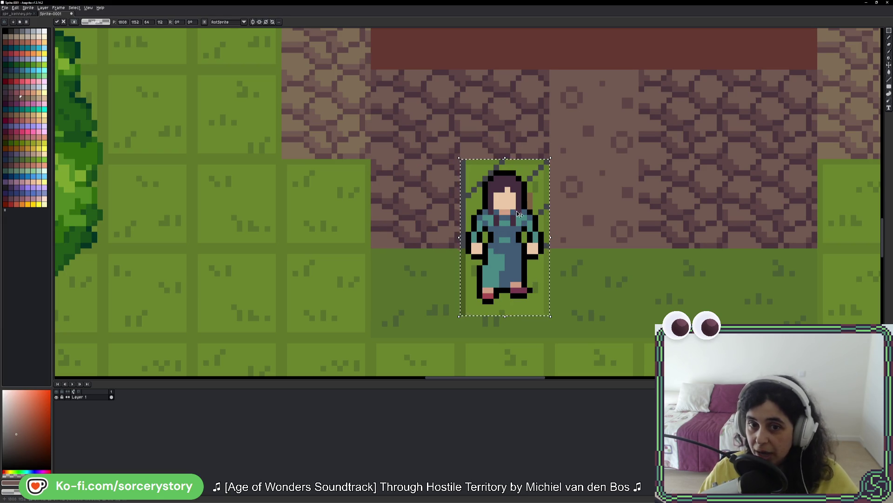
scroll(533, 198, up, 2)
scroll(534, 200, down, 3)
scroll(575, 238, up, 1)
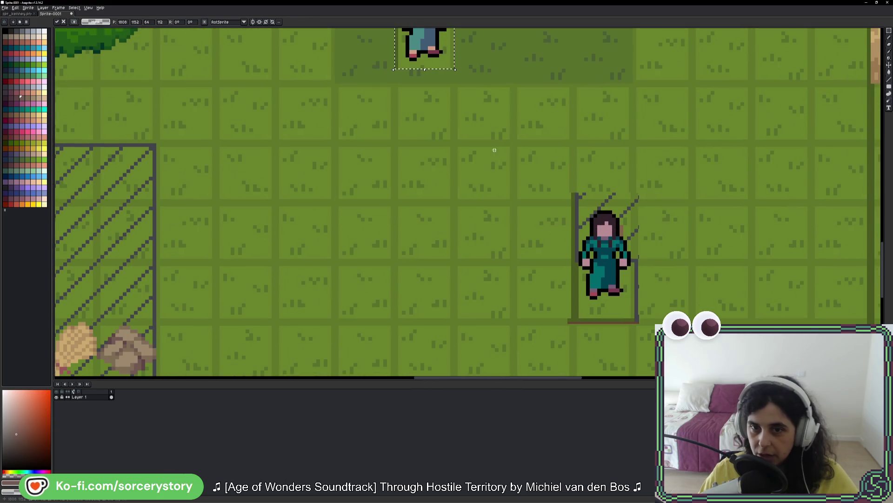
scroll(429, 273, up, 4)
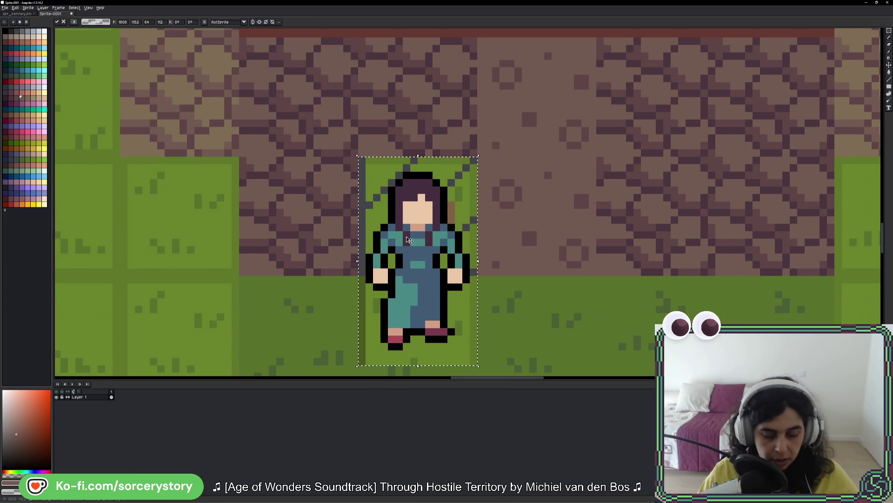
Fill the copy's dress dark navy and darker teal, neck and feet mauve, and face and hands pink.
key(w)
click(5, 110)
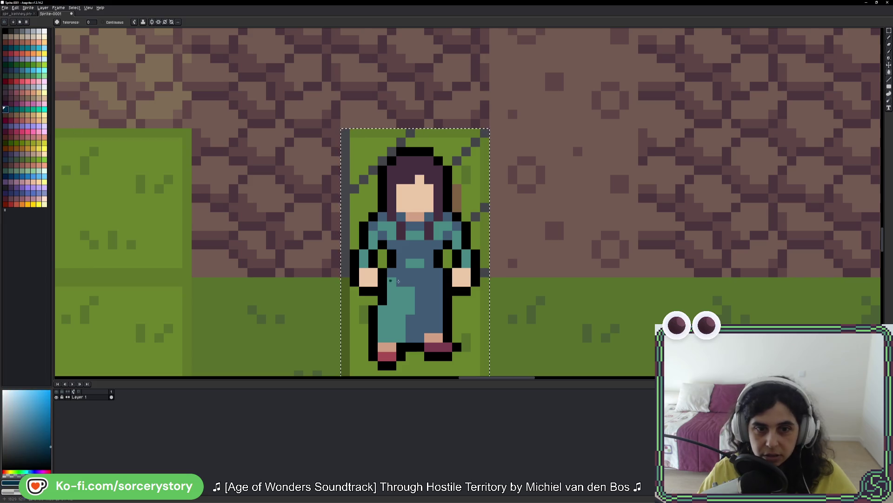
click(427, 276)
click(15, 109)
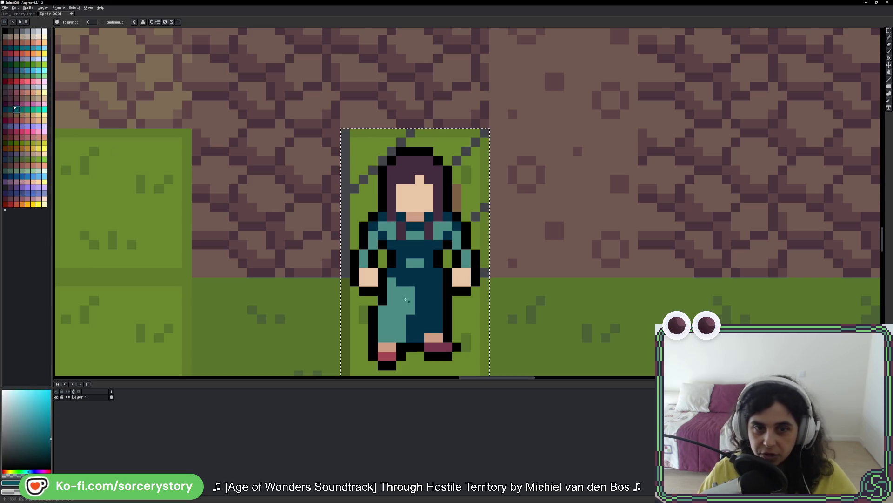
click(396, 298)
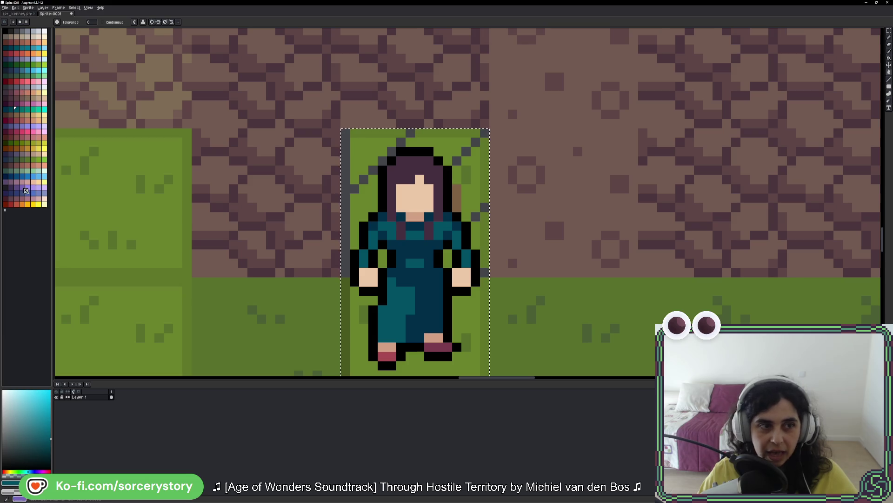
click(11, 182)
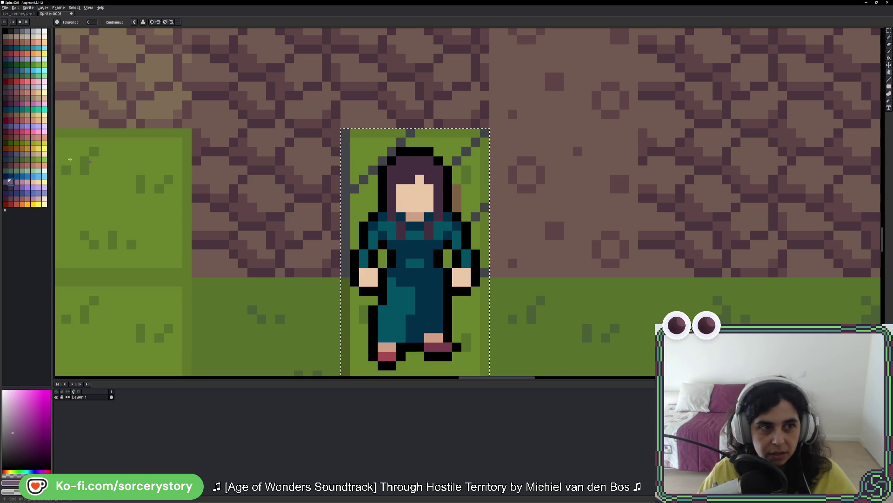
click(434, 337)
click(22, 181)
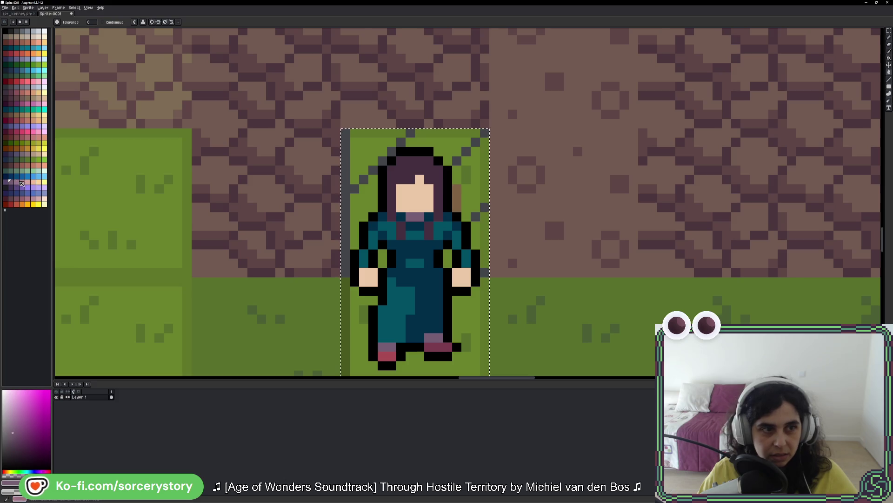
click(414, 195)
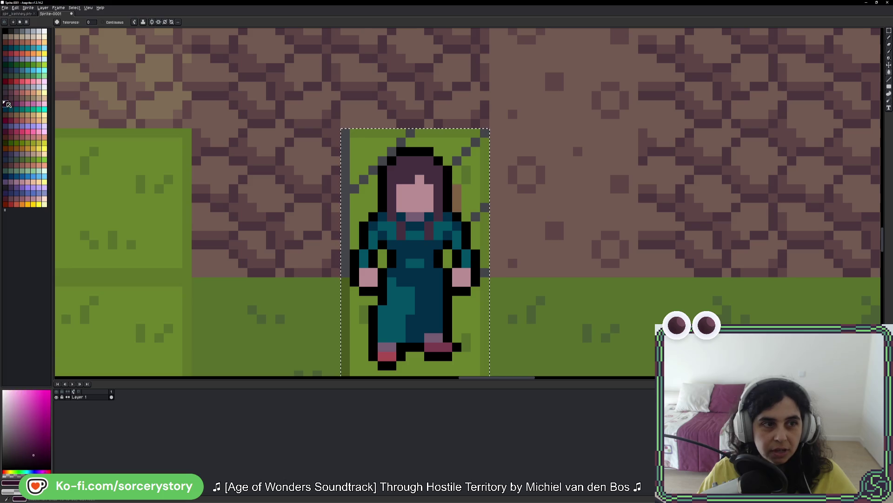
Fill the copy's hair near-black and its shoes dark brown.
click(6, 98)
click(9, 189)
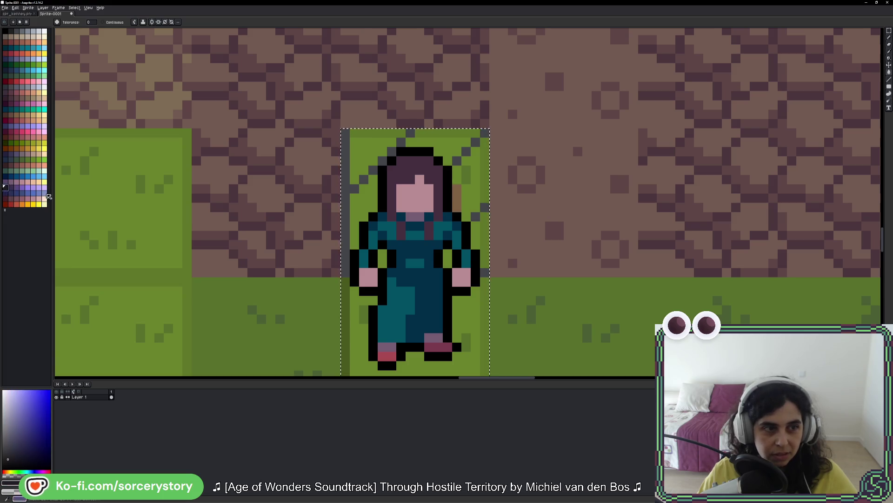
click(448, 204)
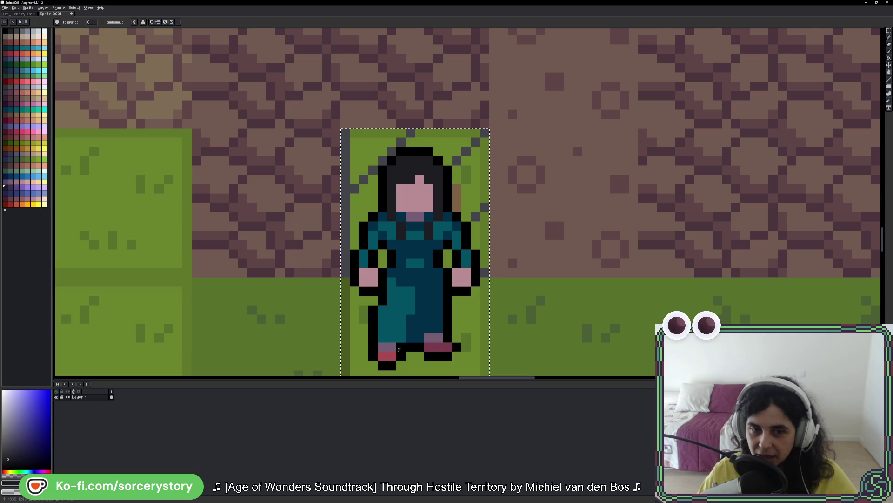
click(8, 139)
click(437, 346)
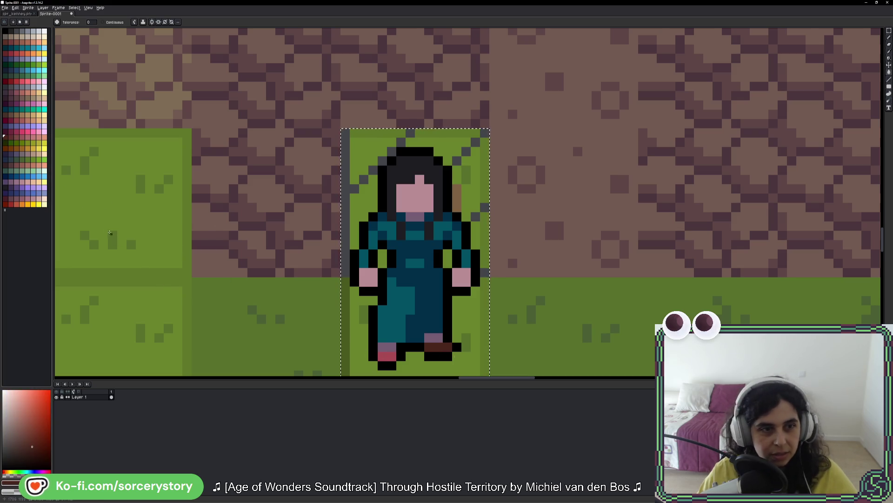
click(17, 140)
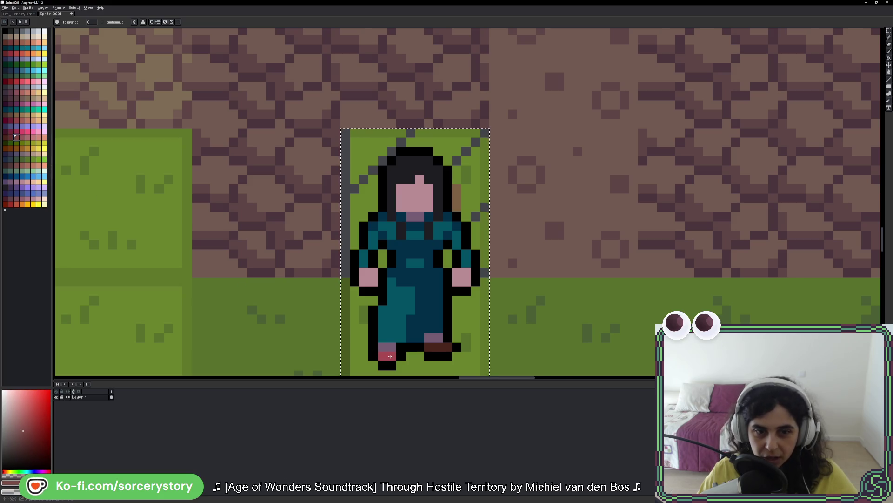
click(389, 355)
scroll(390, 356, down, 5)
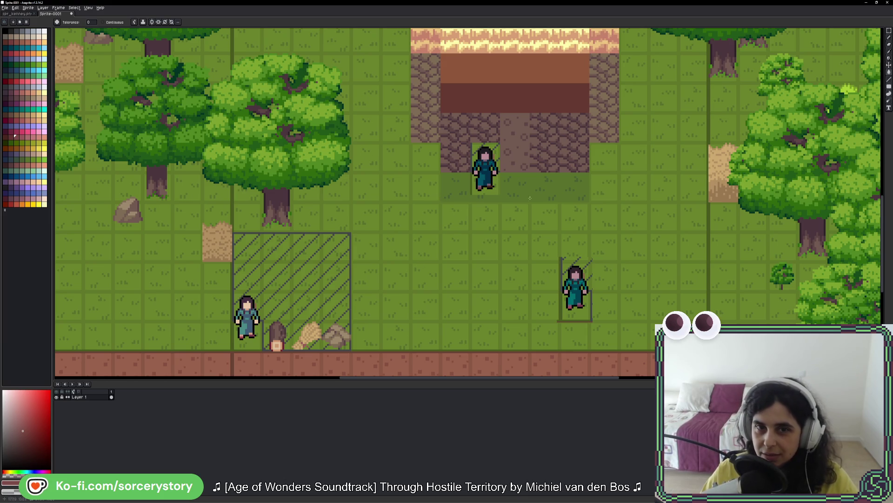
Pan and zoom around the map mockup to inspect the house, trees and villagers.
scroll(490, 142, up, 3)
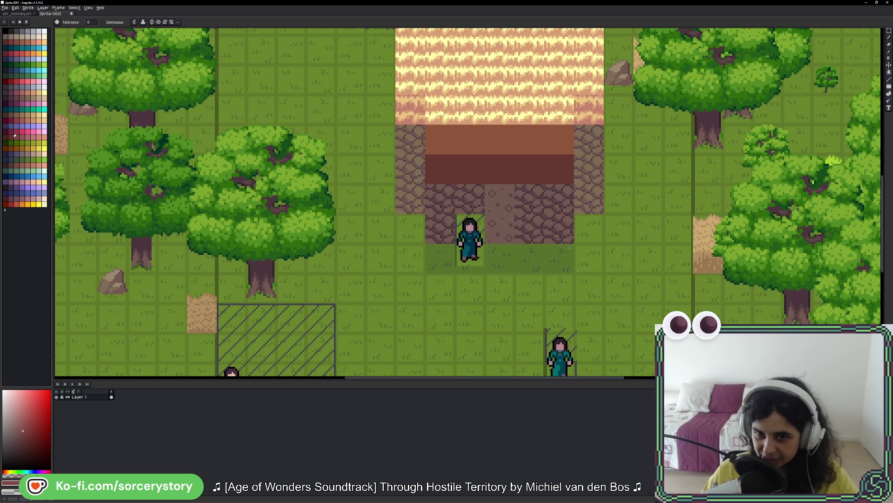
scroll(379, 254, left, 10)
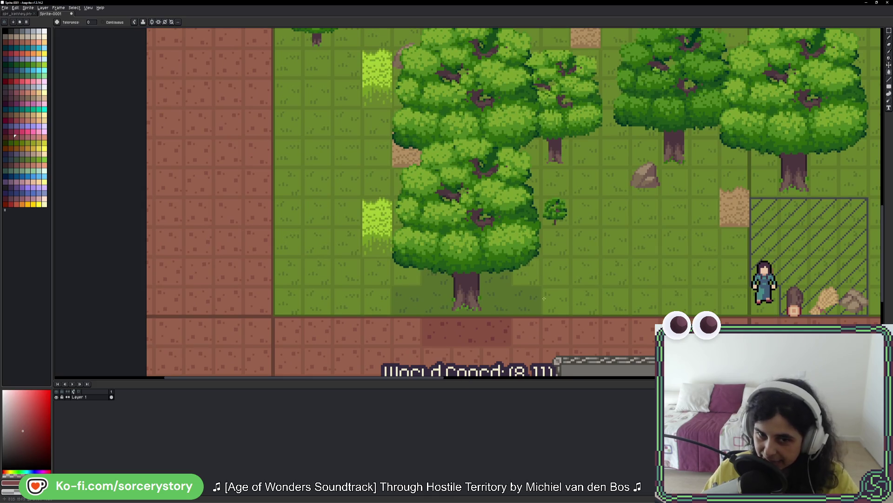
scroll(544, 298, down, 3)
scroll(516, 208, up, 2)
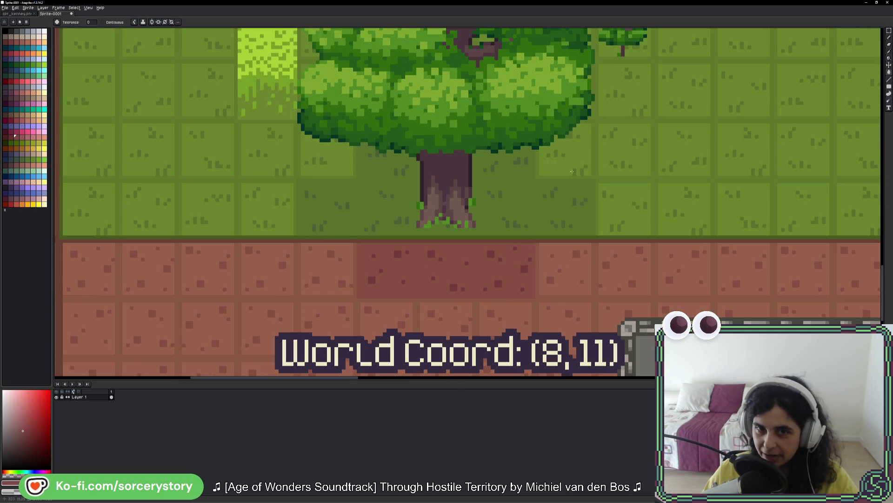
scroll(572, 172, down, 5)
scroll(511, 196, right, 3)
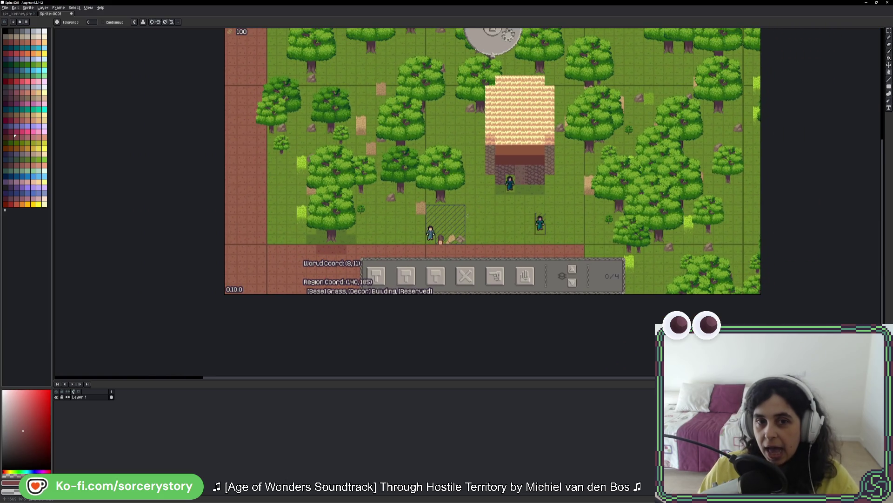
scroll(542, 216, up, 5)
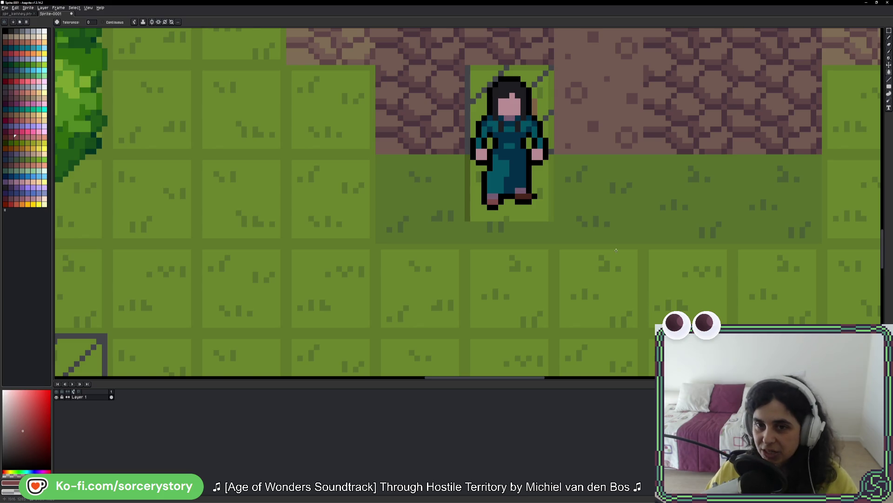
scroll(616, 250, down, 4)
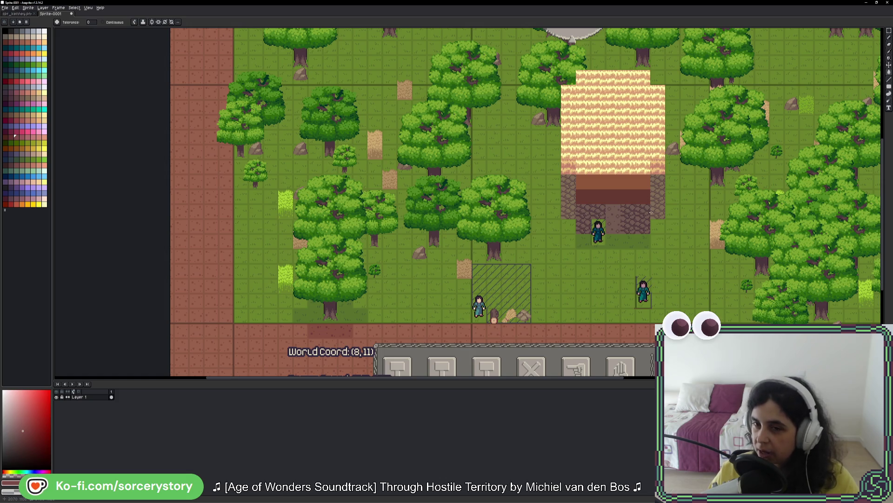
Select a thin strip at the wall edge and sample the dark brick colour from the wall.
scroll(660, 188, up, 3)
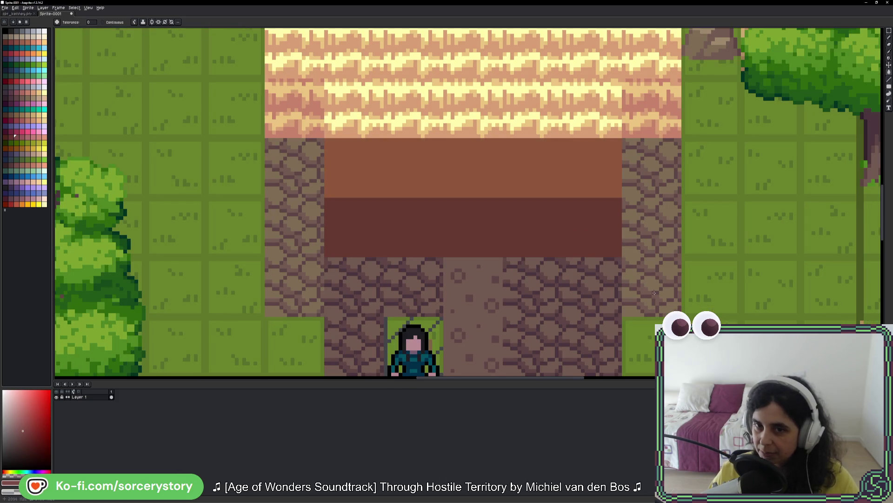
drag(538, 322, 571, 207)
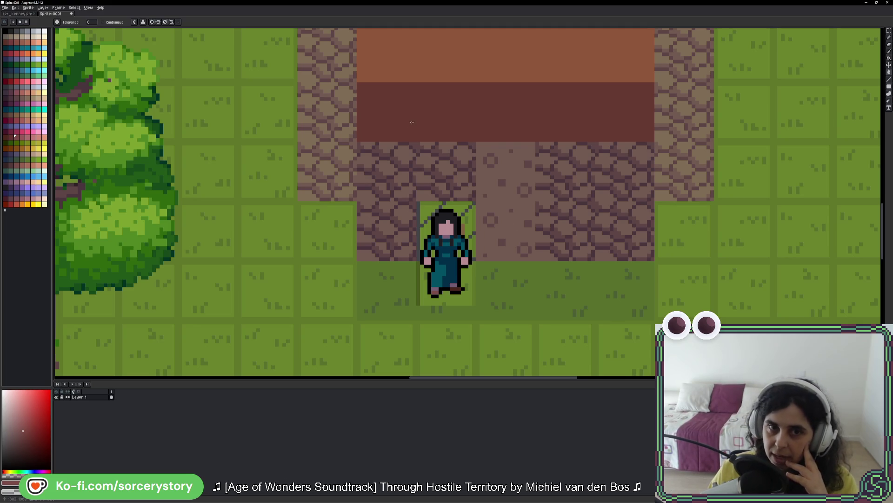
scroll(412, 122, up, 2)
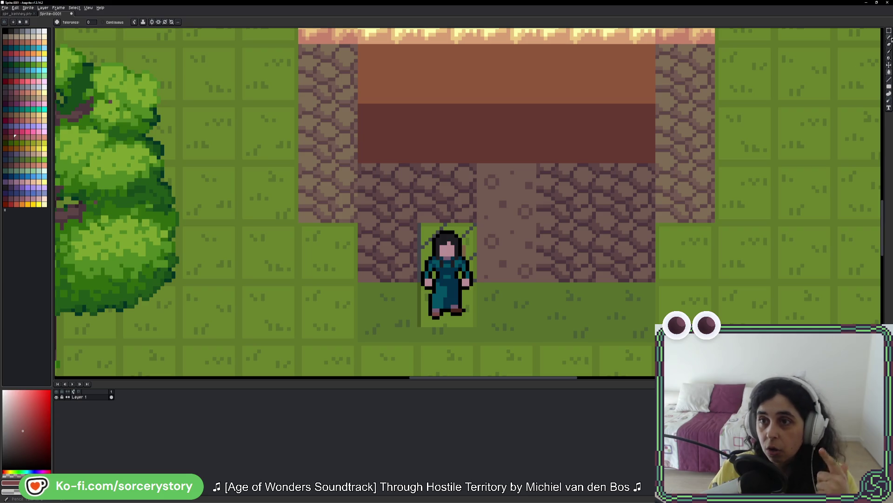
click(889, 31)
scroll(651, 153, up, 3)
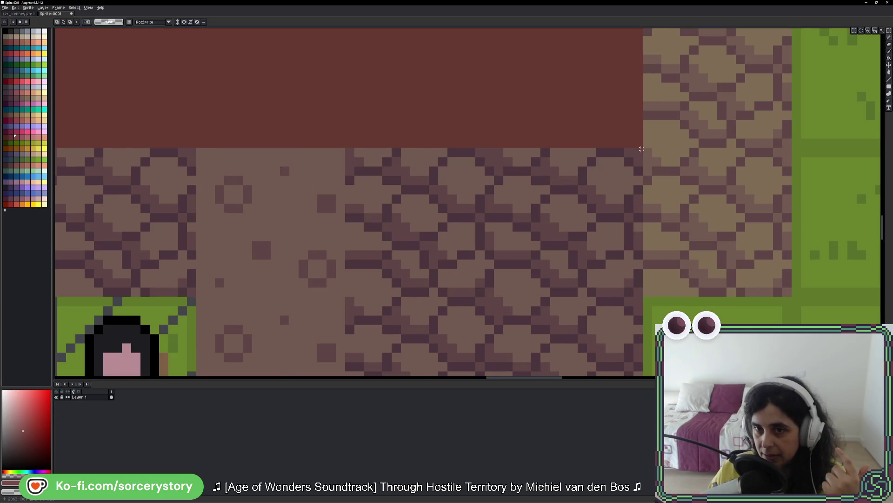
mouse_move(641, 152)
mouse_down()
mouse_move(652, 355)
mouse_move(642, 210)
mouse_move(624, 286)
mouse_move(636, 297)
mouse_up()
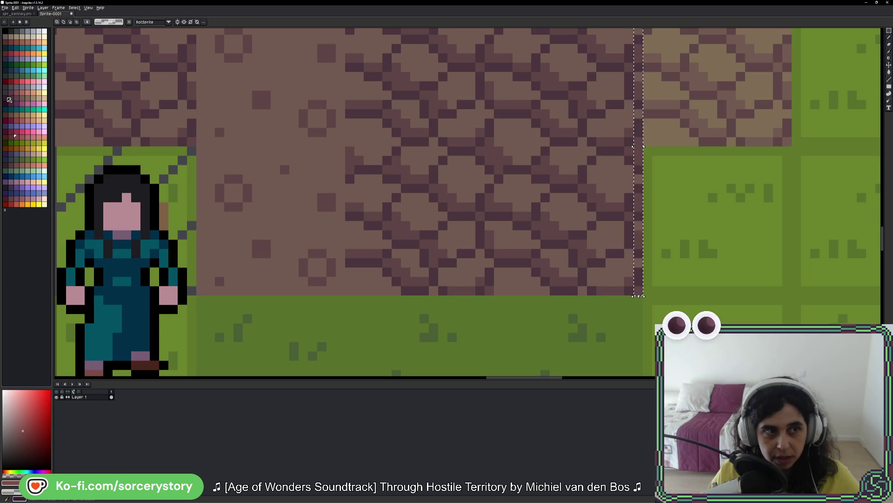
key(i)
click(629, 197)
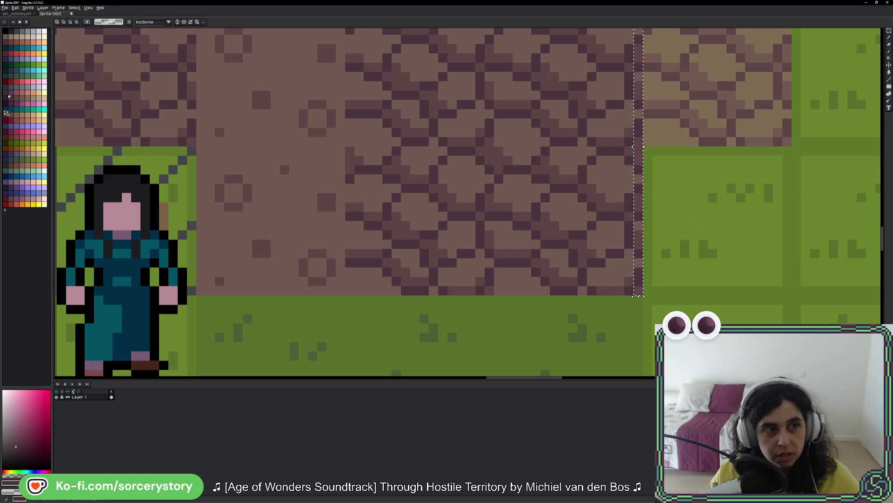
key(g)
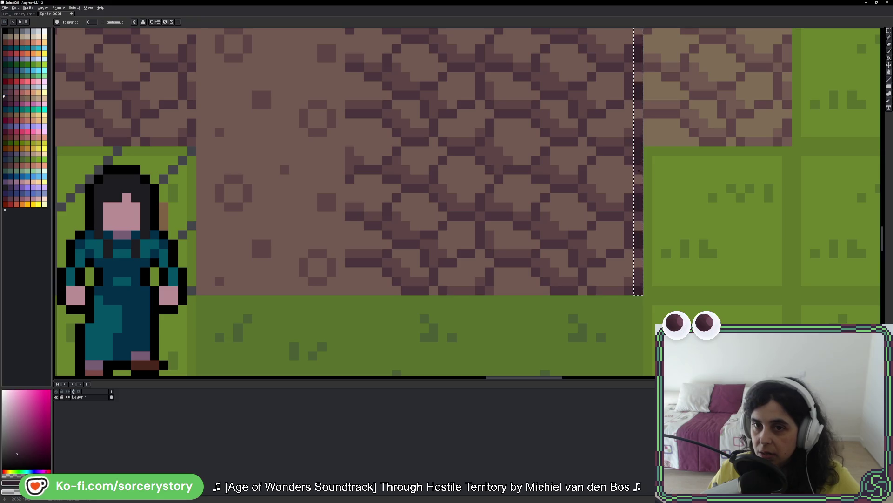
scroll(645, 182, down, 2)
key(v)
key(g)
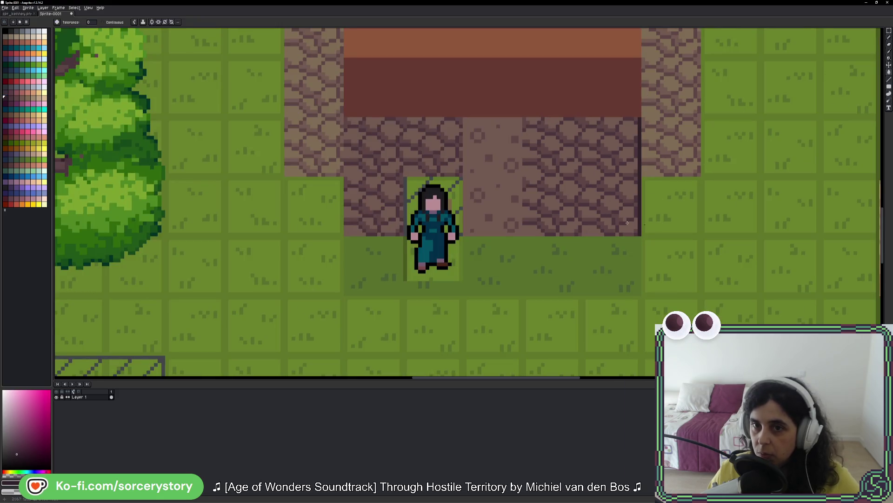
scroll(650, 135, up, 3)
scroll(652, 200, down, 2)
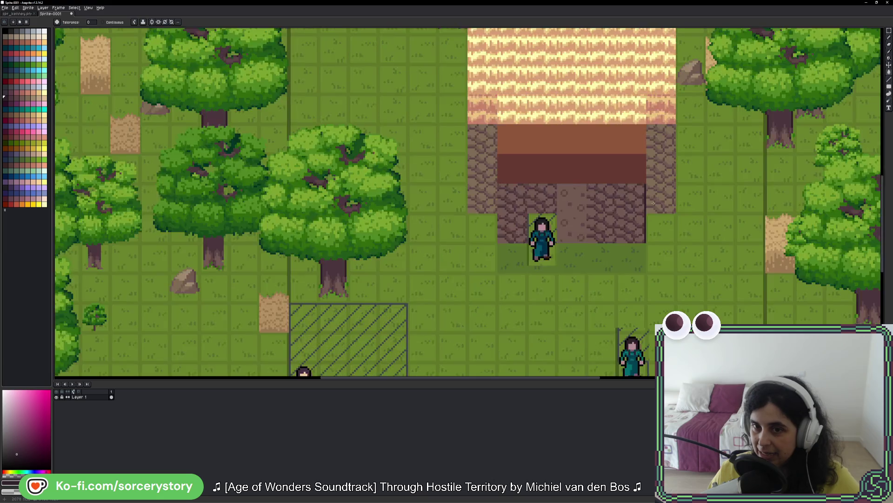
scroll(602, 173, up, 1)
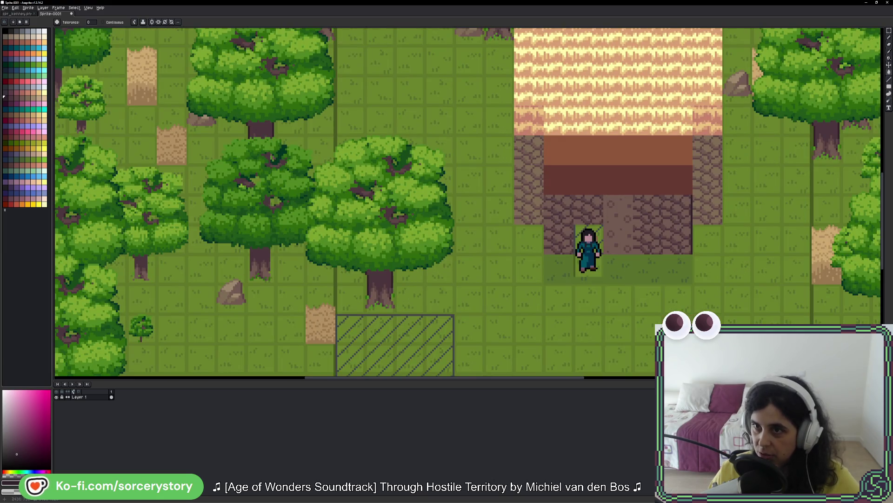
Fill a thin strip along the front wall's left edge with the dark brick colour.
key(m)
scroll(554, 189, up, 3)
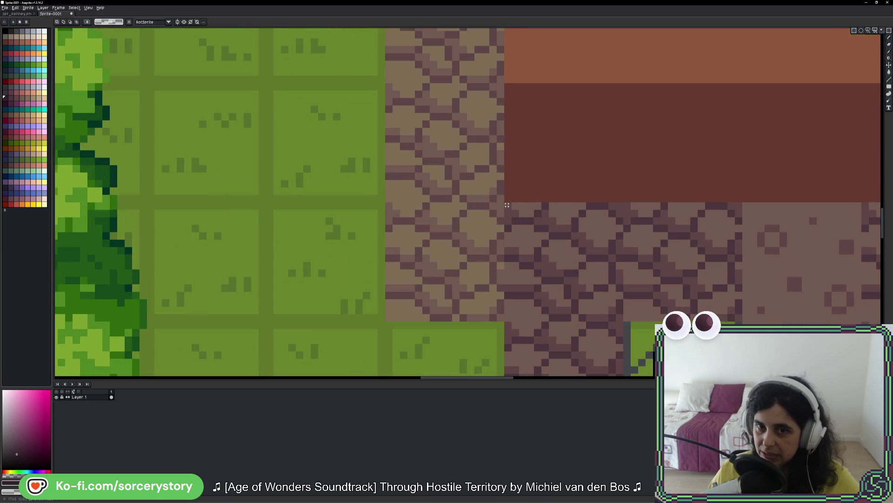
drag(503, 203, 510, 306)
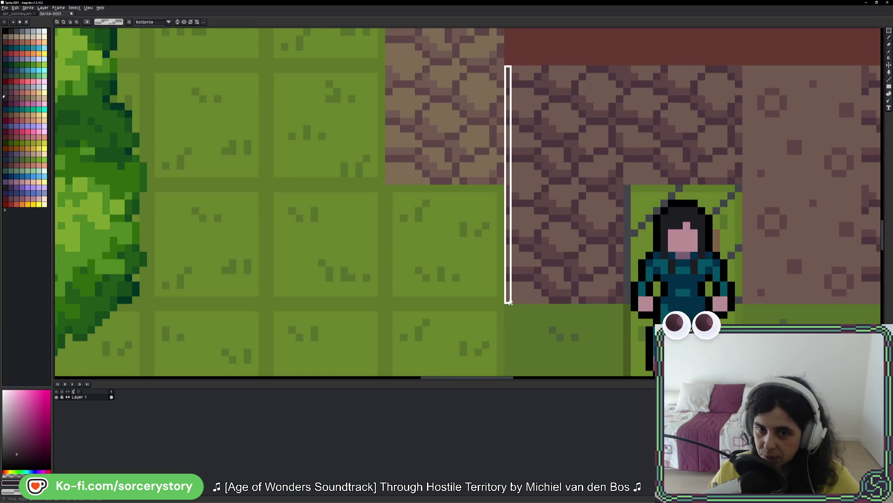
key(g)
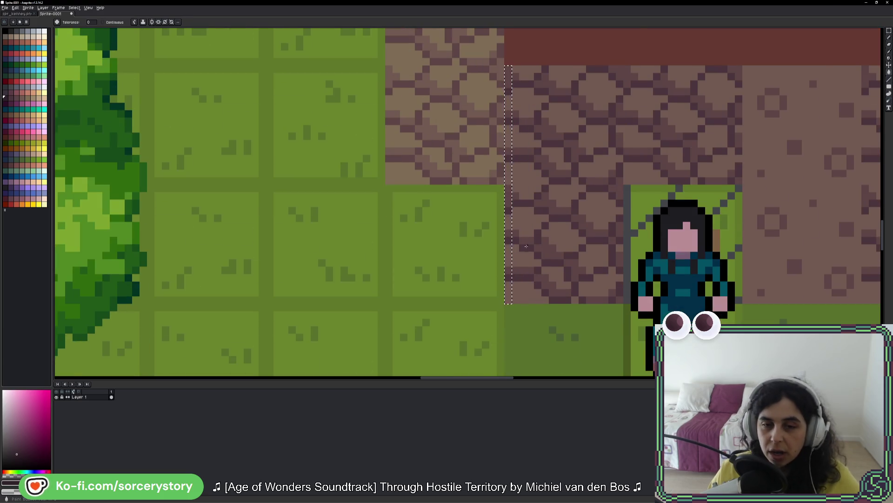
scroll(498, 287, up, 1)
click(498, 287)
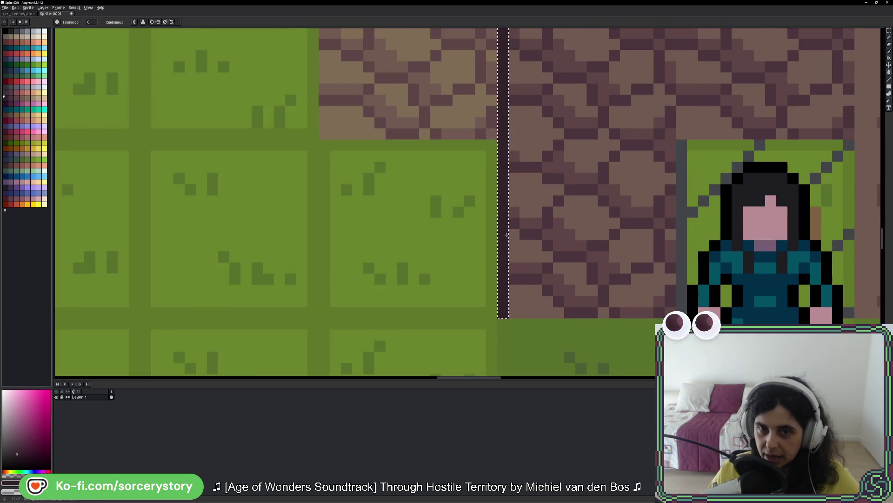
scroll(574, 206, down, 2)
key(v)
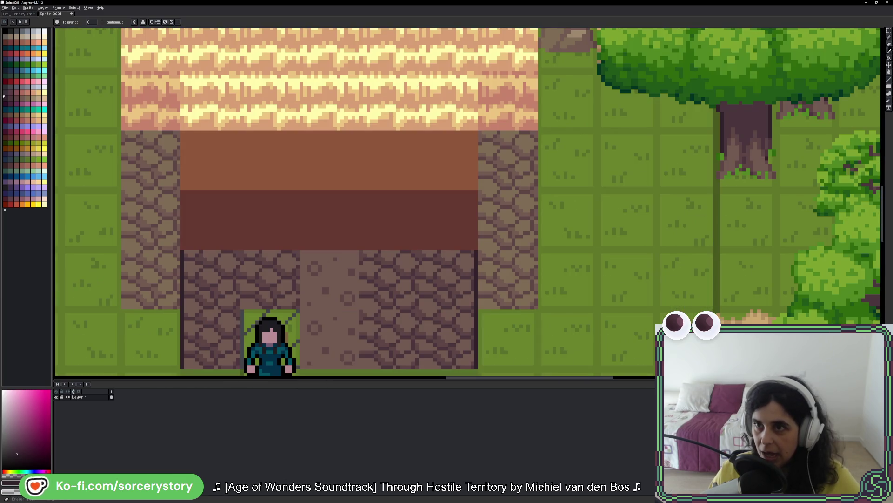
Fill a thin strip along the right wall edge with dark purple.
click(889, 31)
scroll(554, 147, up, 1)
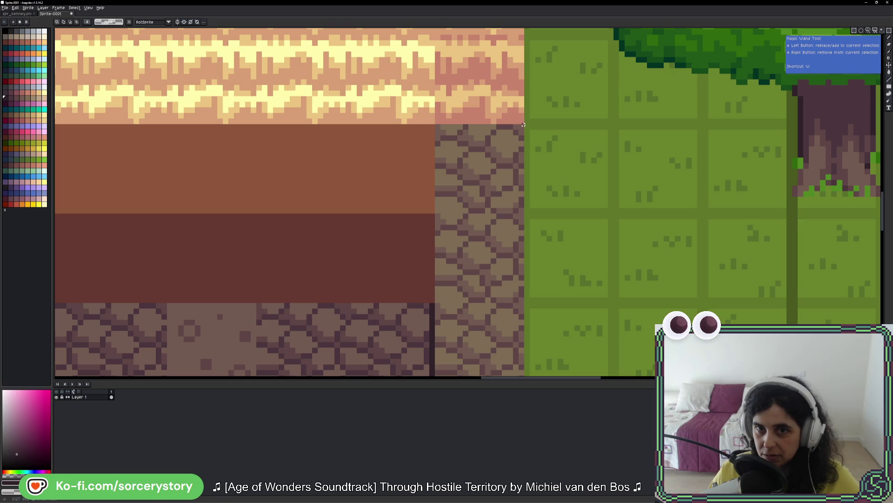
mouse_move(523, 125)
mouse_down()
mouse_move(520, 370)
mouse_move(521, 308)
mouse_up()
key(g)
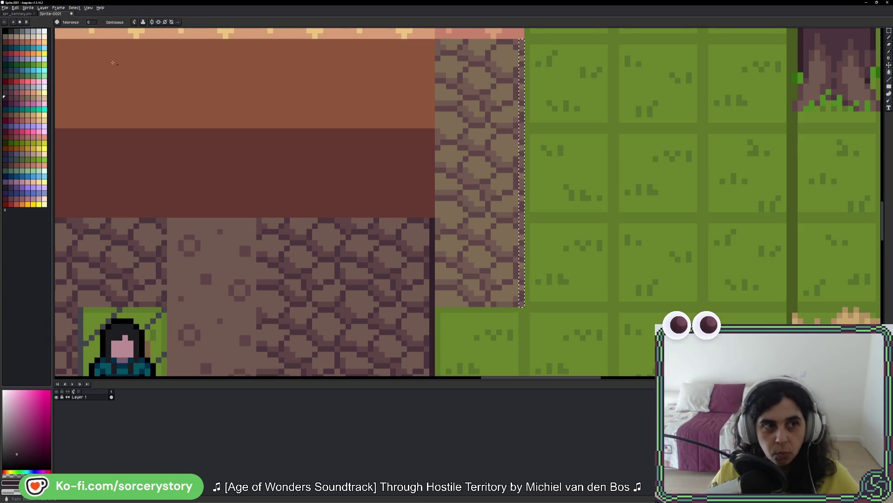
scroll(530, 187, up, 2)
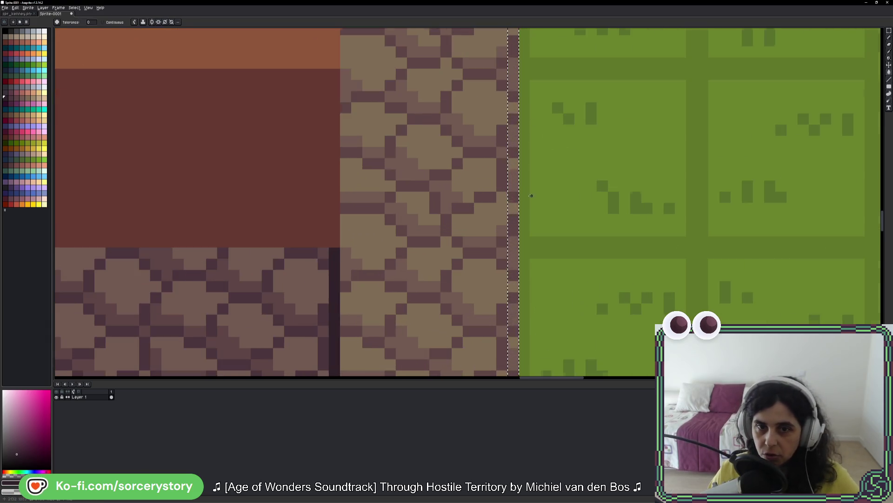
click(10, 97)
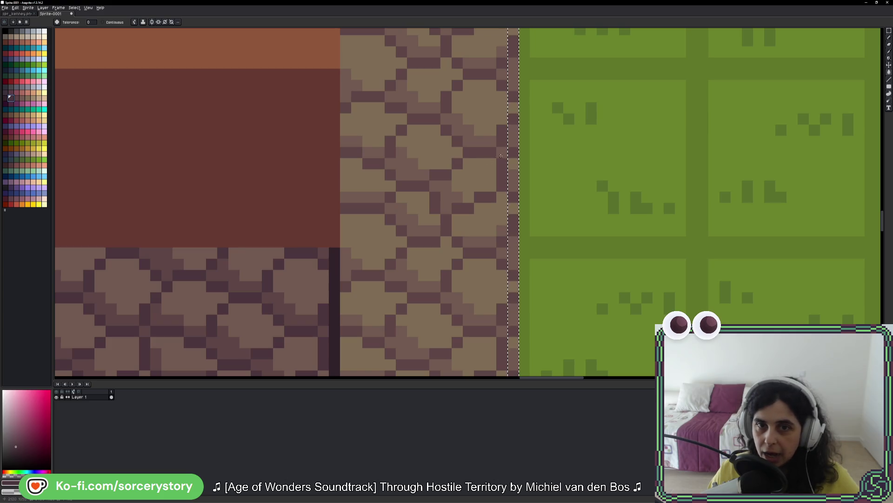
click(514, 225)
scroll(515, 226, down, 2)
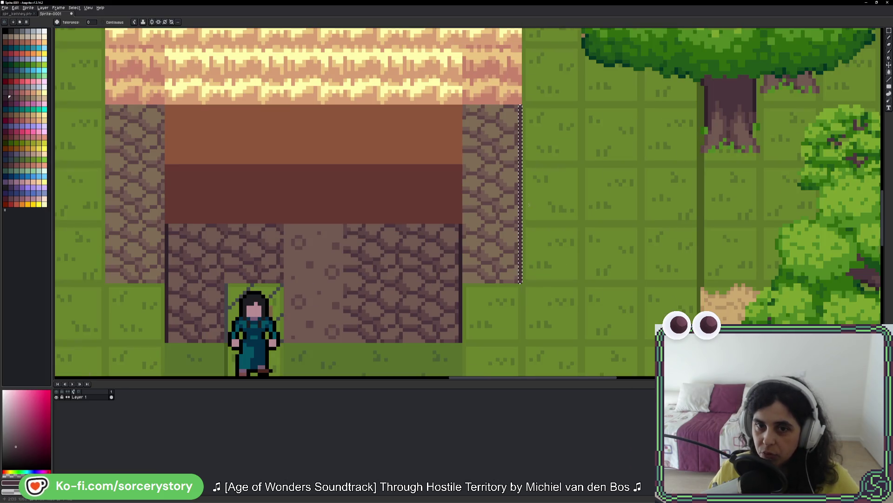
scroll(451, 195, down, 2)
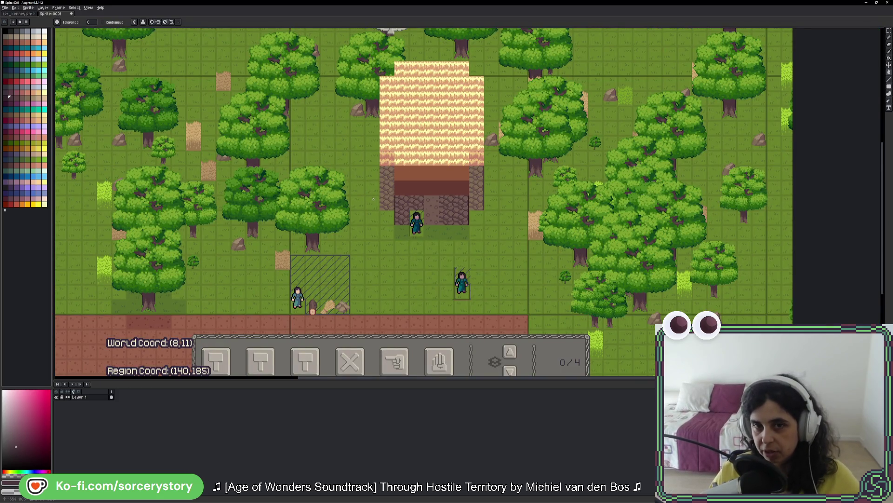
drag(374, 200, 419, 187)
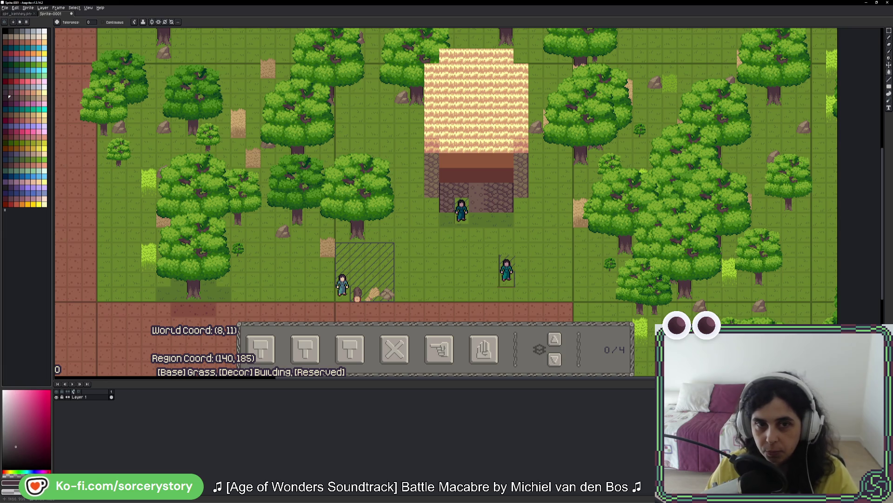
key(b)
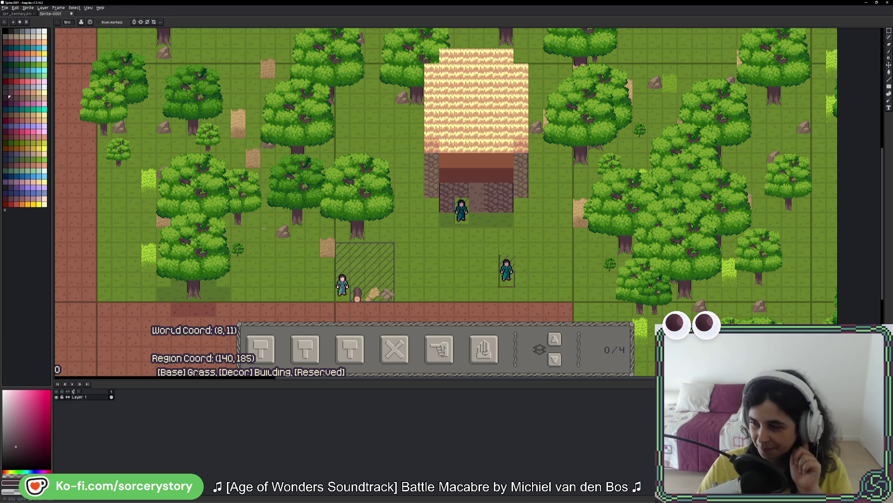
drag(544, 212, 524, 263)
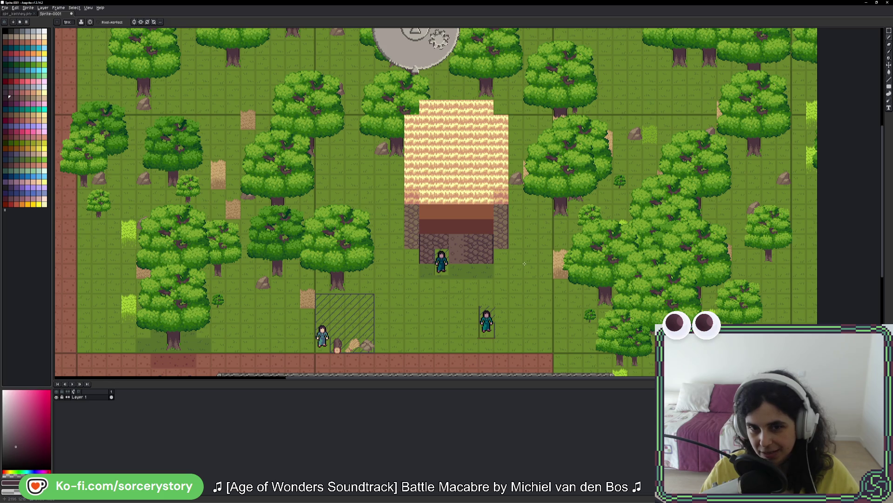
Select a thin strip along the left stone wall's outer edge and fill it with the dark colour.
scroll(430, 228, up, 3)
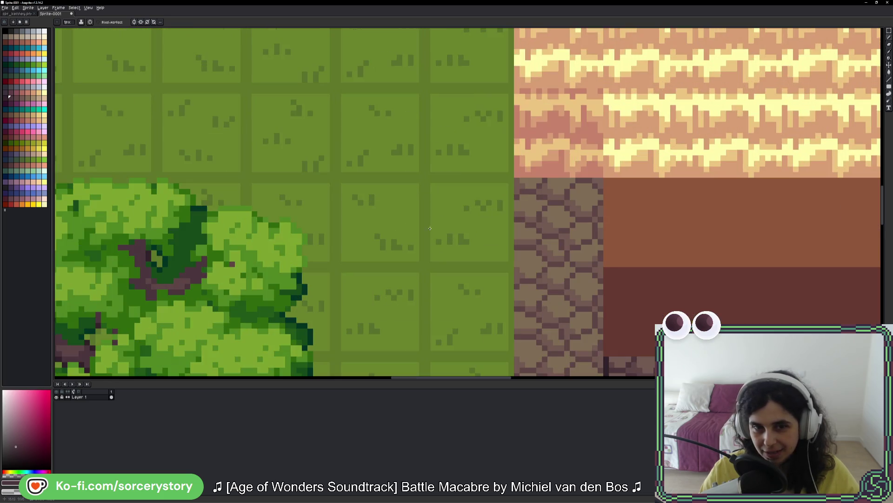
click(889, 30)
scroll(511, 169, up, 1)
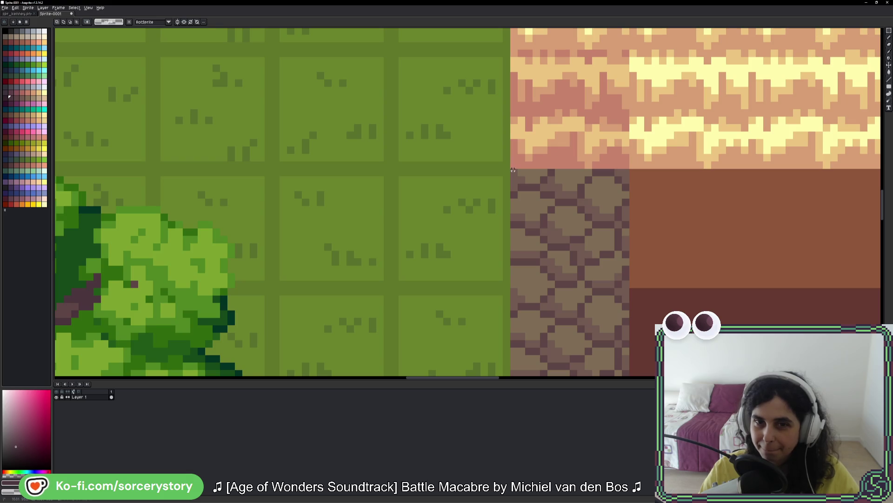
mouse_move(511, 170)
mouse_down()
mouse_move(515, 373)
mouse_move(516, 221)
mouse_up()
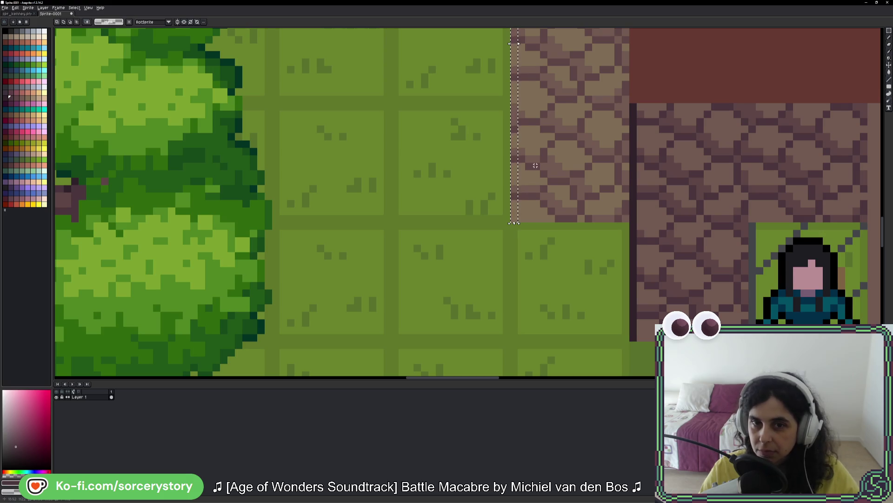
scroll(716, 250, up, 1)
key(w)
scroll(716, 250, right, 5)
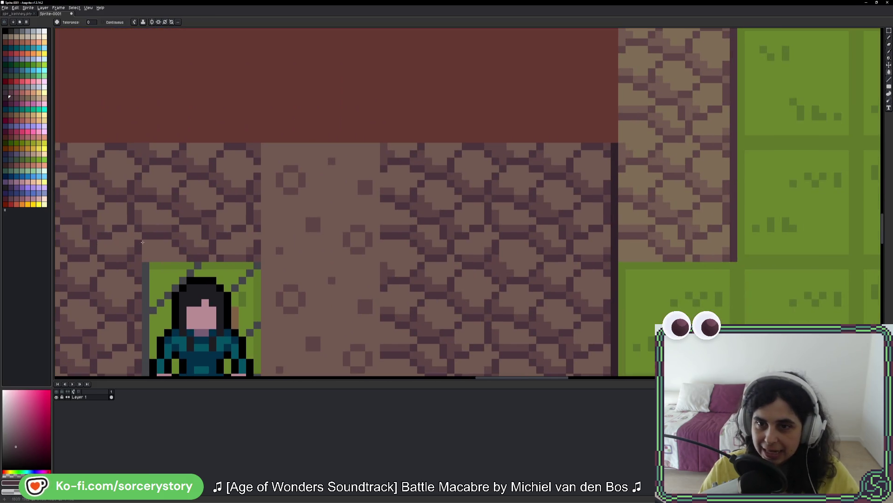
scroll(207, 194, left, 5)
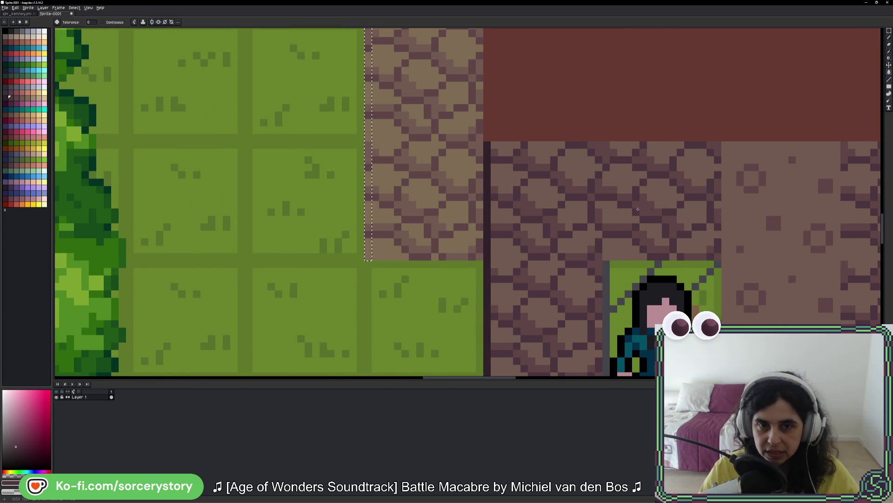
click(353, 228)
scroll(352, 228, down, 3)
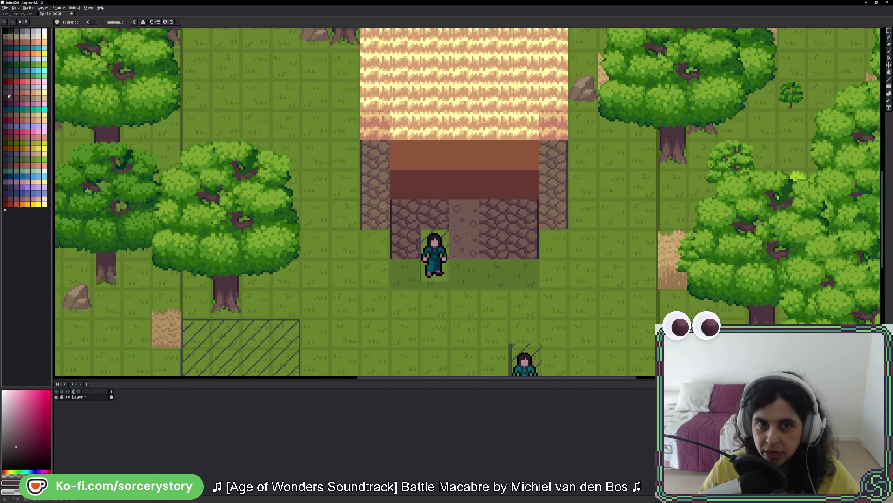
scroll(368, 233, down, 2)
Zoom the canvas in on the house and the villager at its door.
scroll(382, 240, up, 2)
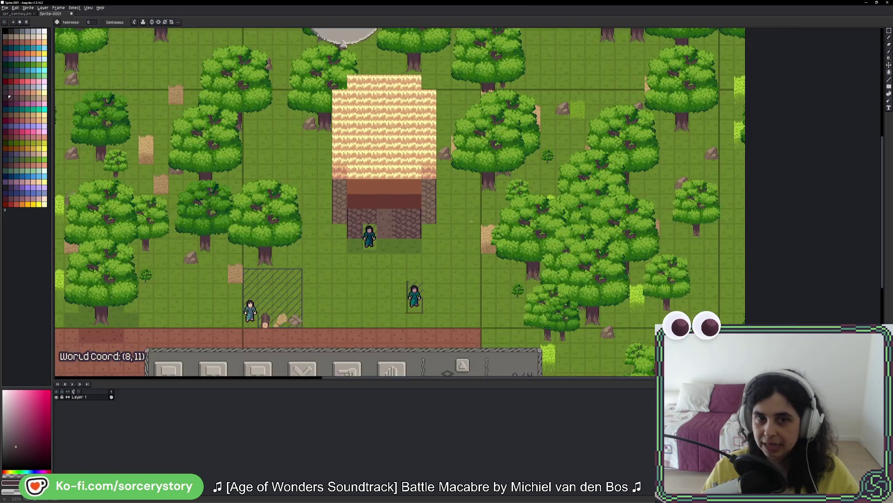
scroll(492, 232, up, 2)
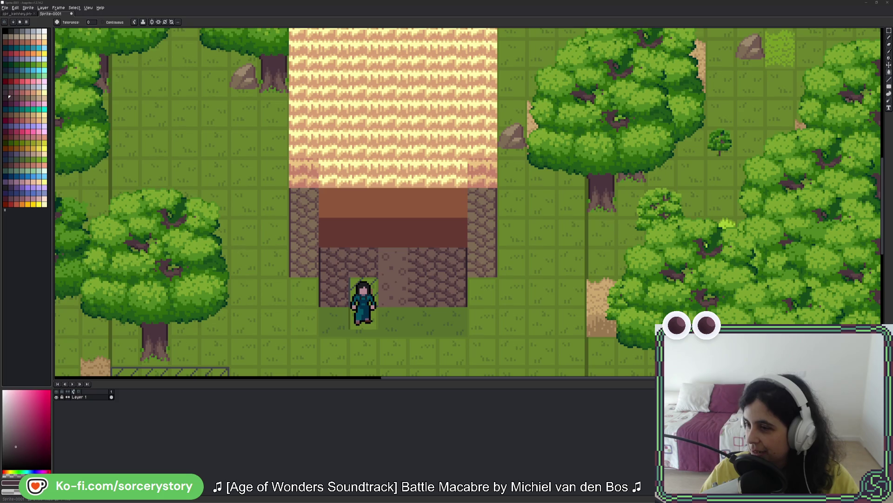
Bring Firefox forward, maximize it, and scroll to Bazzite's 'Play your favorite games' section.
key(alt+Tab)
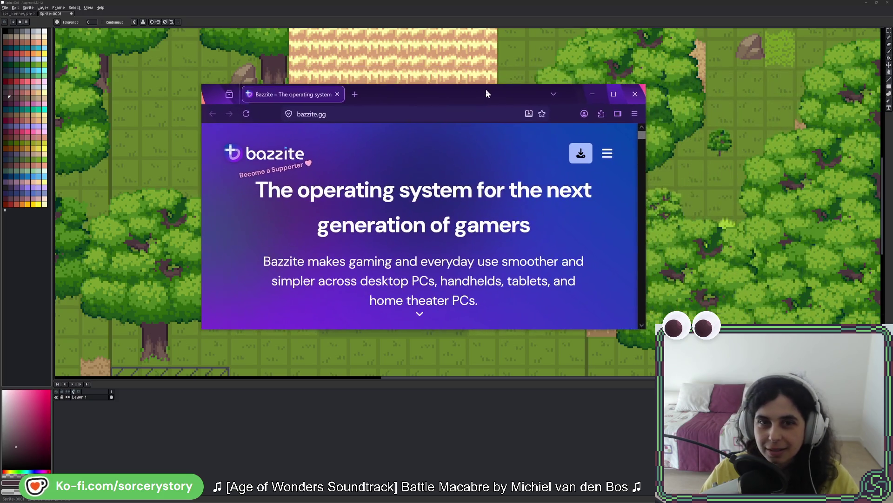
double_click(485, 89)
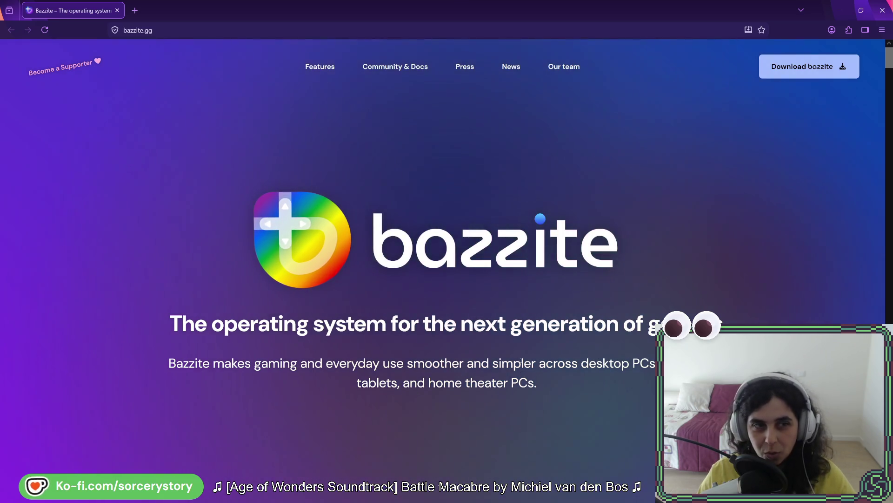
scroll(510, 321, down, 6)
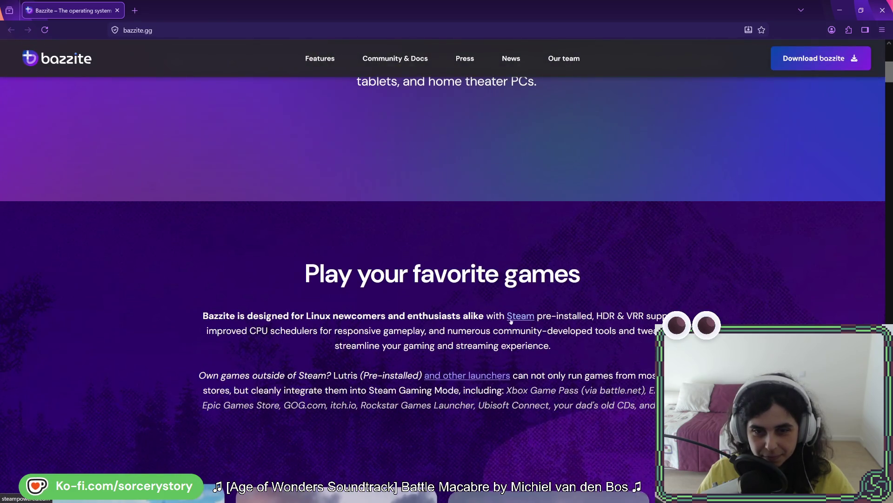
scroll(510, 321, down, 2)
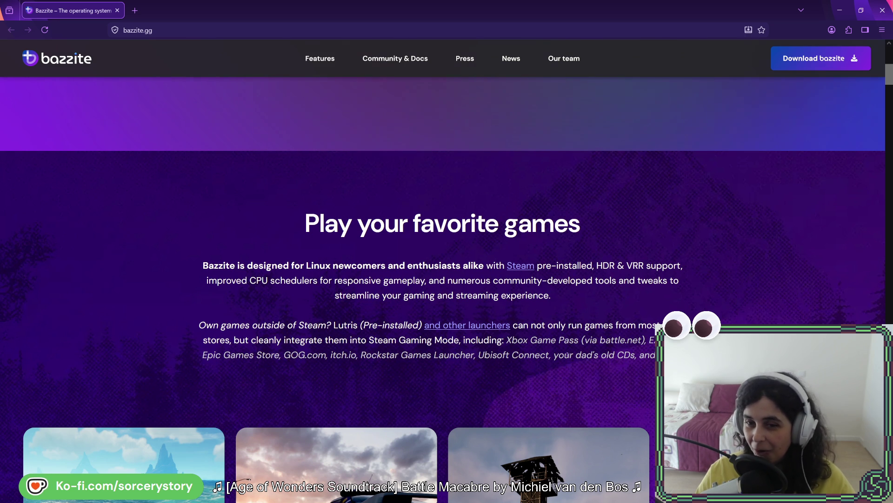
drag(554, 355, 634, 356)
Scroll the bazzite.gg page past the hardware and KDE sections down to GNOME.
click(627, 357)
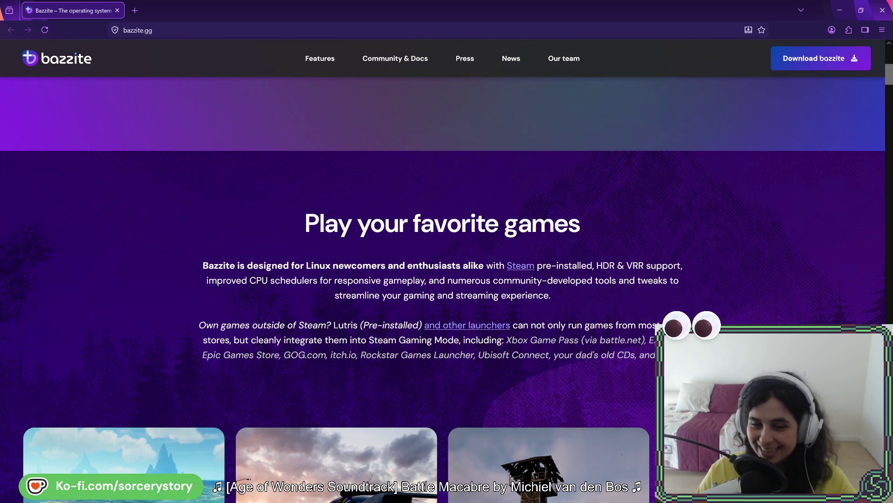
scroll(712, 240, down, 4)
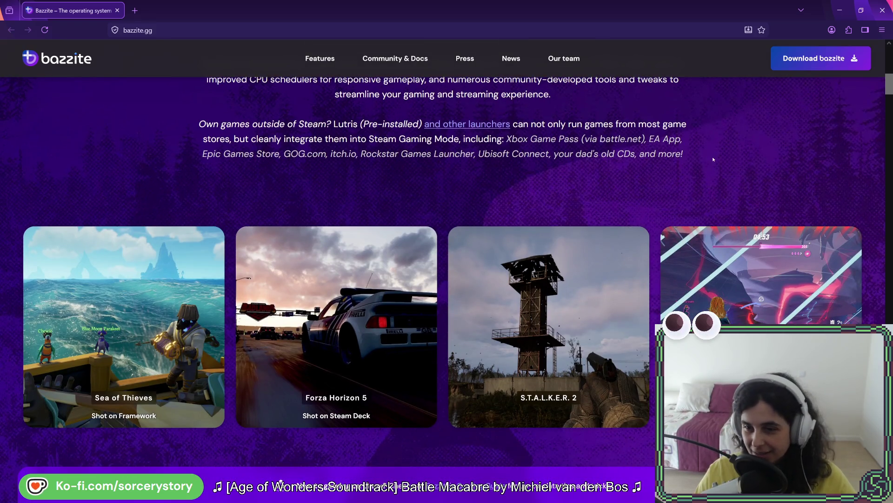
scroll(713, 157, down, 2)
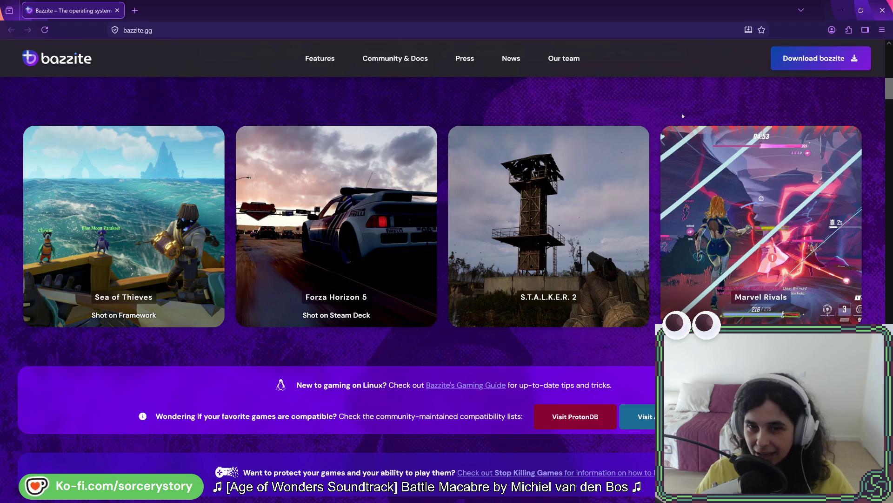
scroll(683, 116, down, 3)
scroll(682, 116, down, 8)
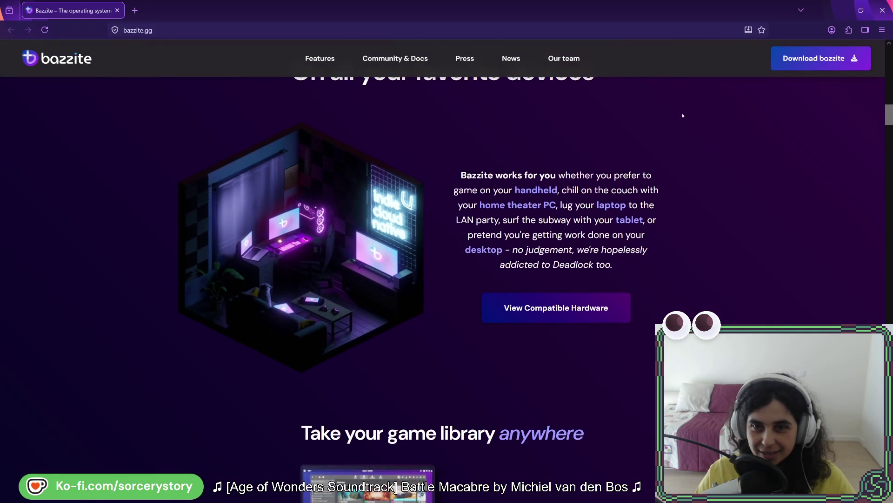
scroll(683, 116, down, 6)
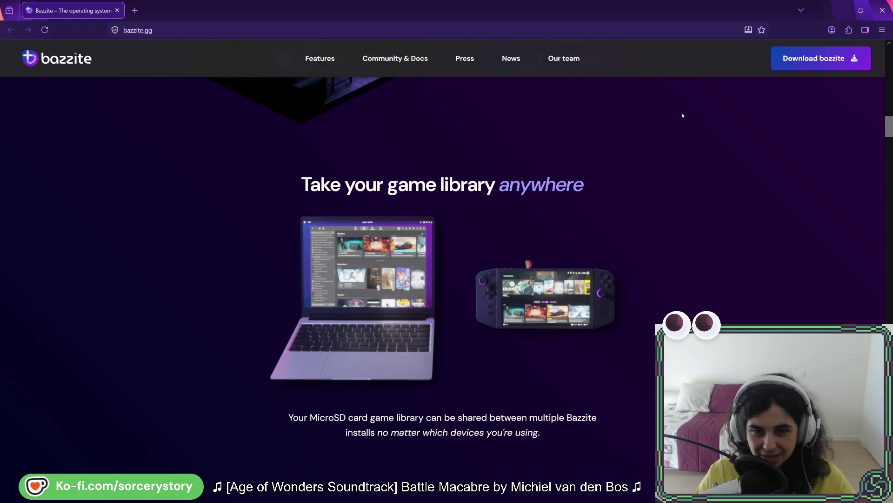
scroll(683, 116, down, 6)
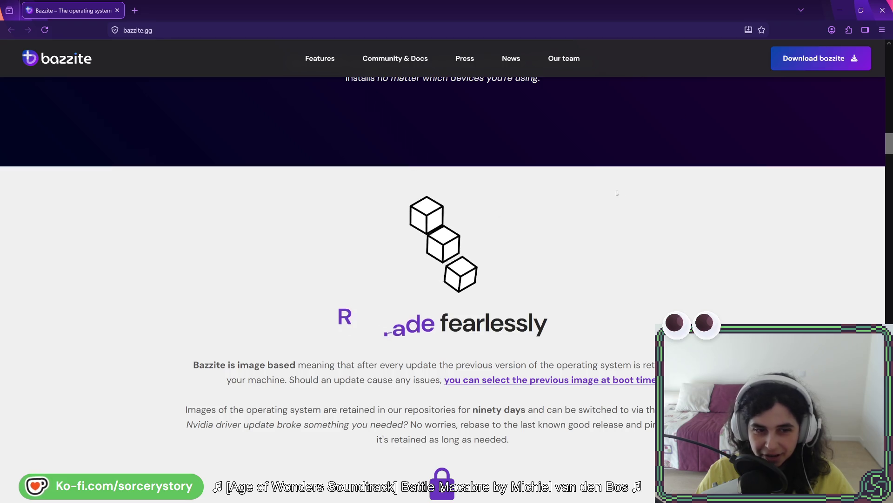
scroll(645, 185, down, 3)
scroll(646, 184, down, 4)
scroll(663, 213, down, 6)
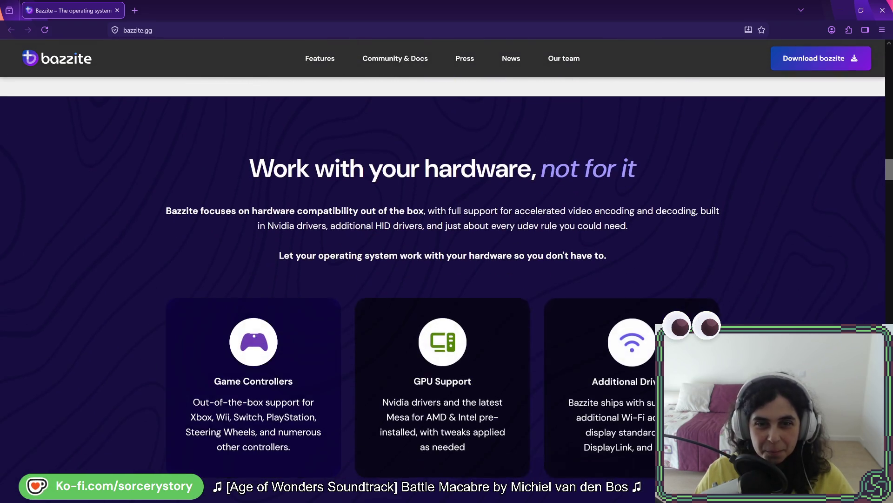
scroll(663, 213, down, 4)
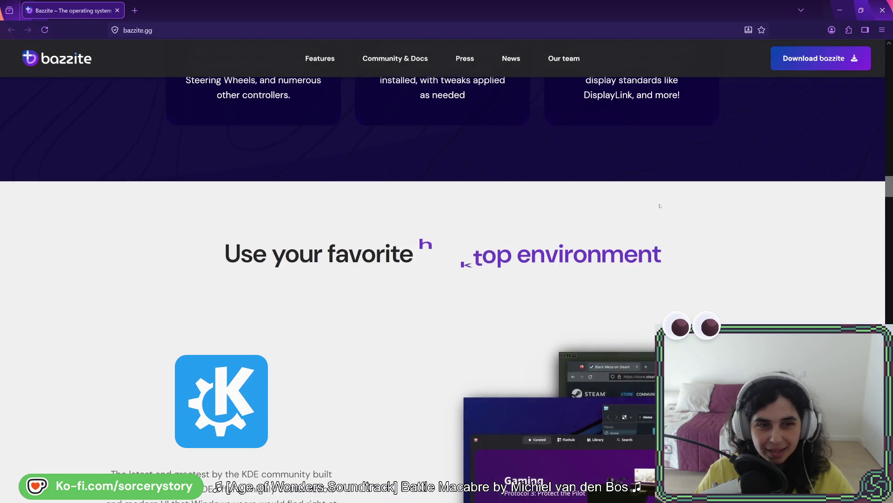
scroll(658, 204, down, 2)
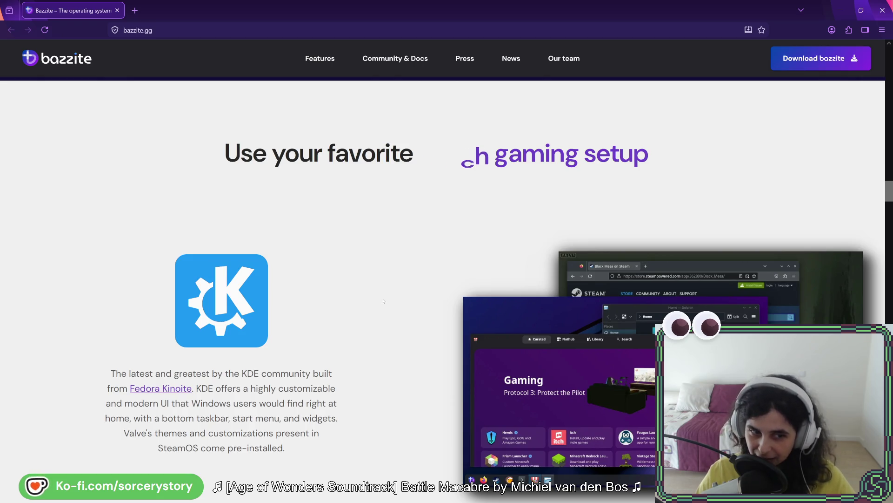
scroll(384, 301, down, 3)
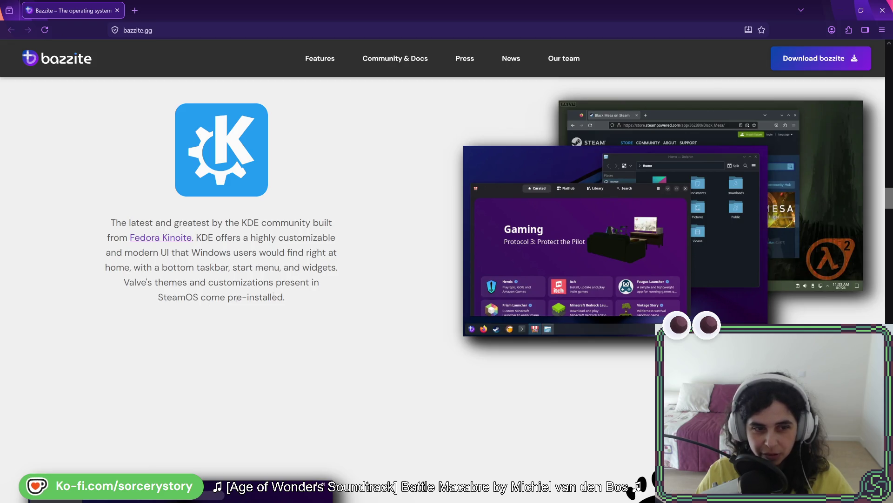
drag(283, 298, 278, 297)
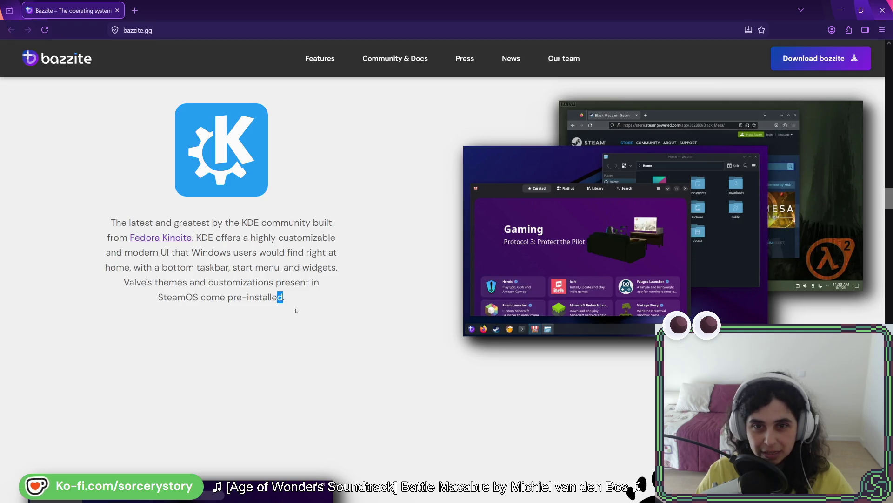
scroll(342, 271, down, 2)
scroll(342, 271, down, 2)
scroll(578, 281, down, 2)
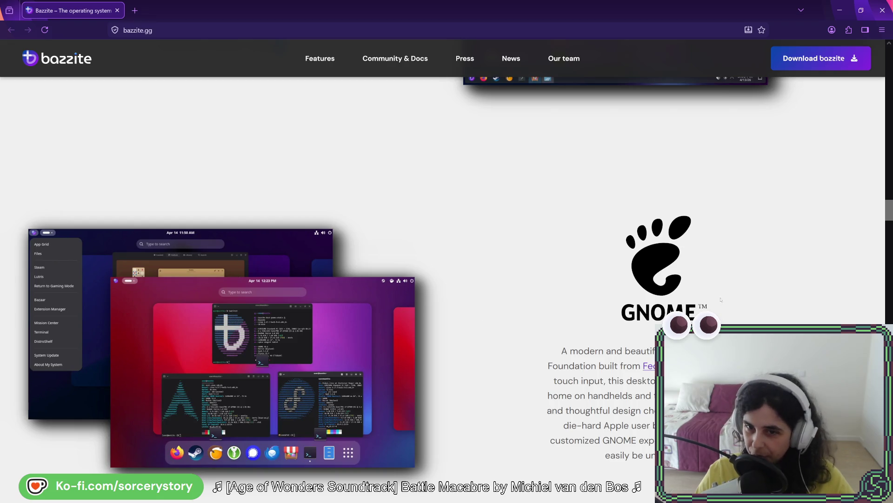
Scroll past the community and press sections to the Project News list.
scroll(573, 276, down, 2)
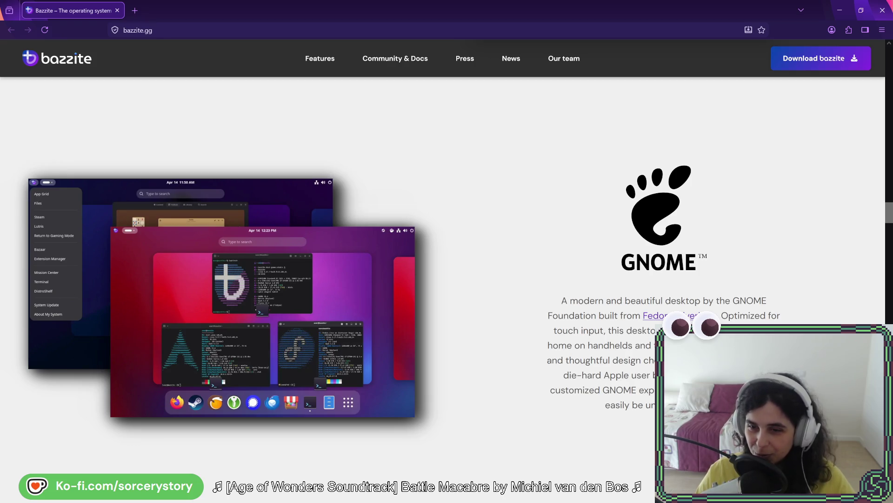
scroll(605, 282, down, 4)
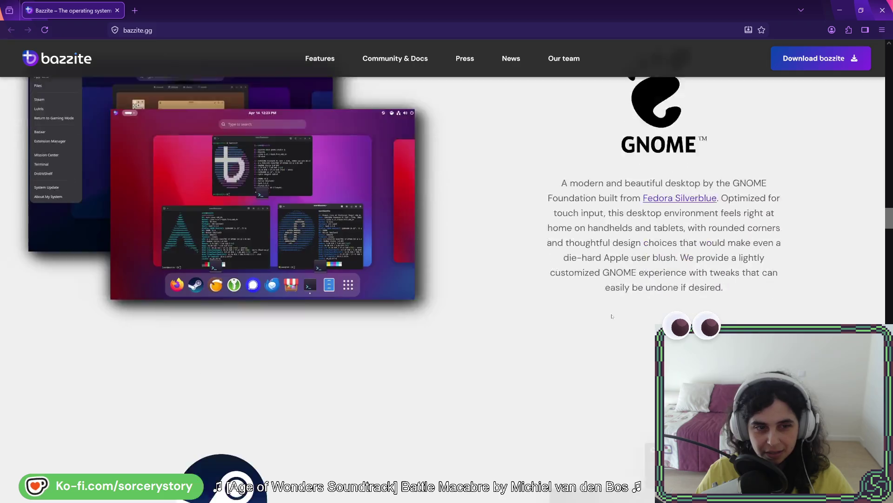
scroll(605, 283, down, 4)
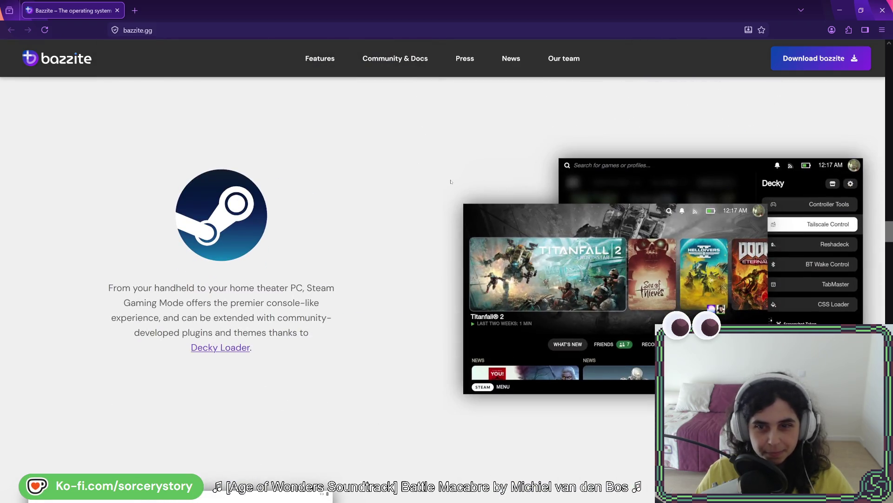
scroll(411, 229, down, 5)
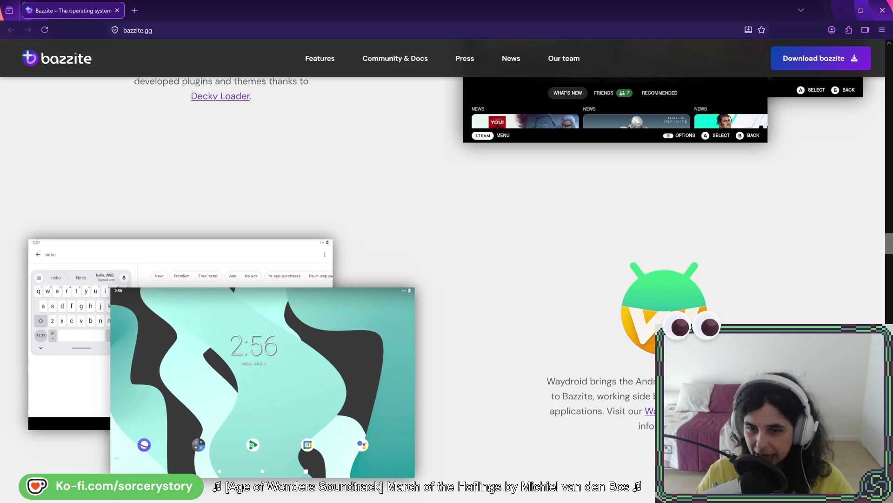
scroll(287, 257, down, 10)
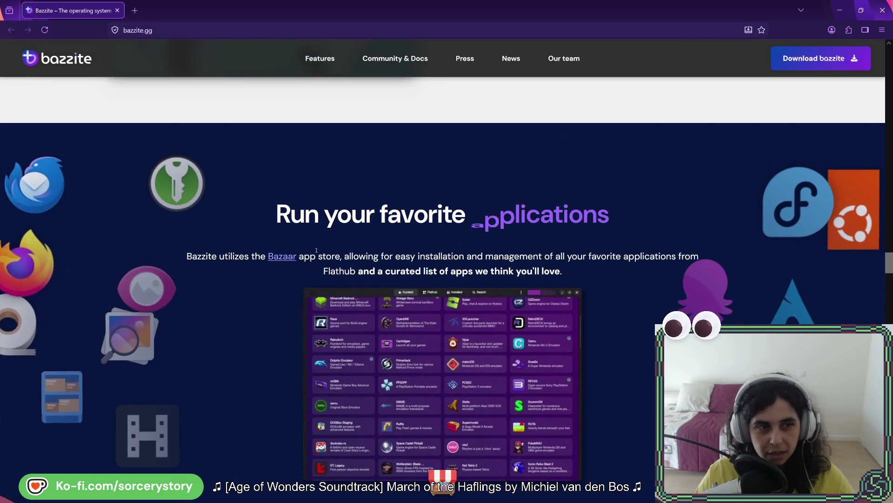
scroll(287, 257, down, 10)
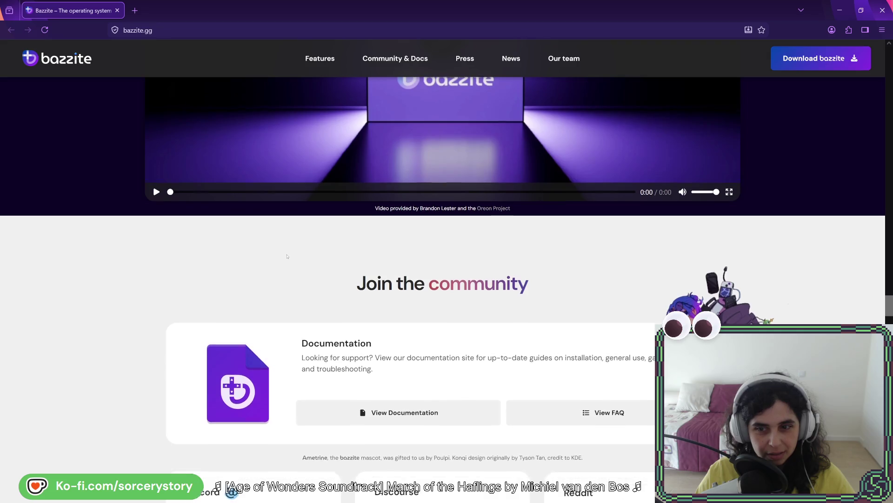
scroll(287, 256, down, 7)
scroll(287, 256, down, 6)
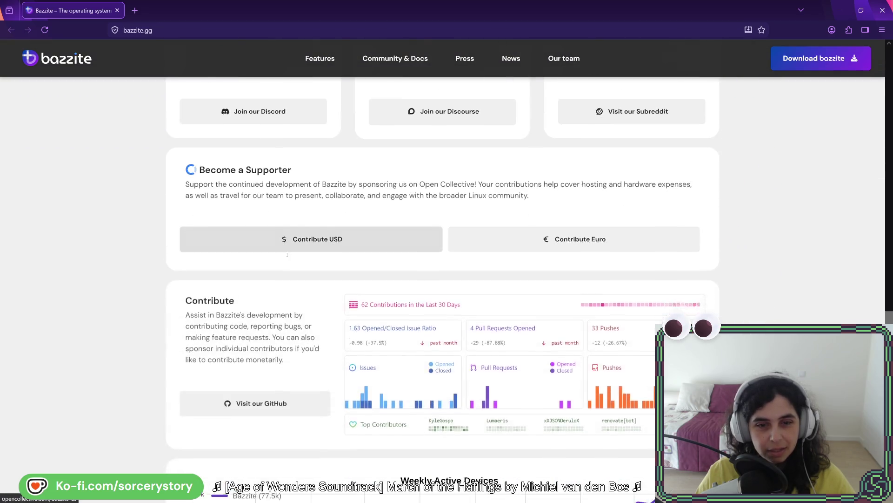
scroll(287, 256, down, 3)
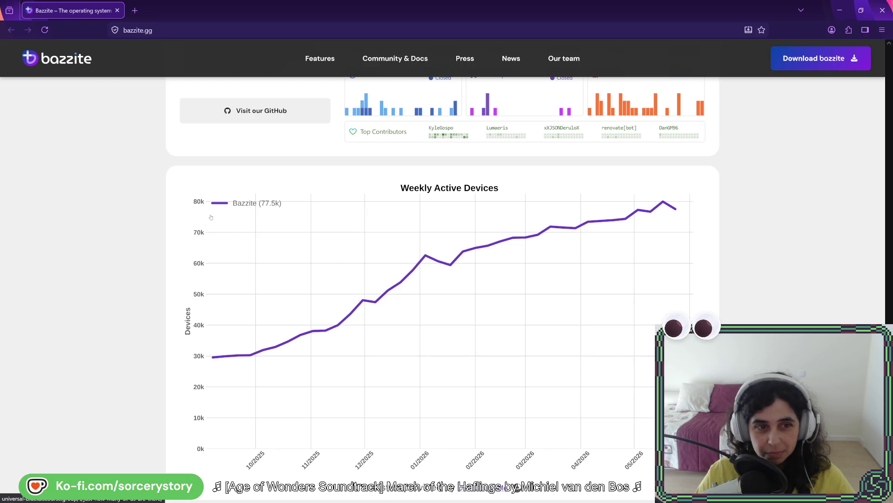
scroll(568, 230, down, 9)
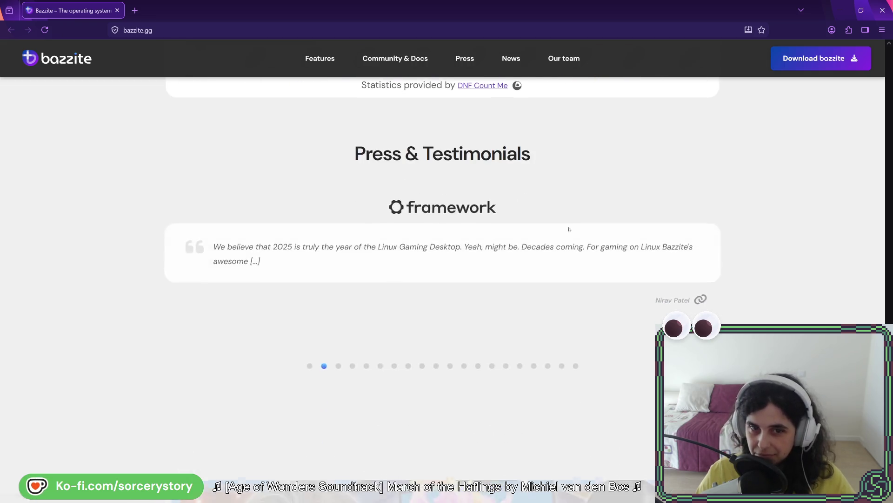
scroll(569, 230, down, 4)
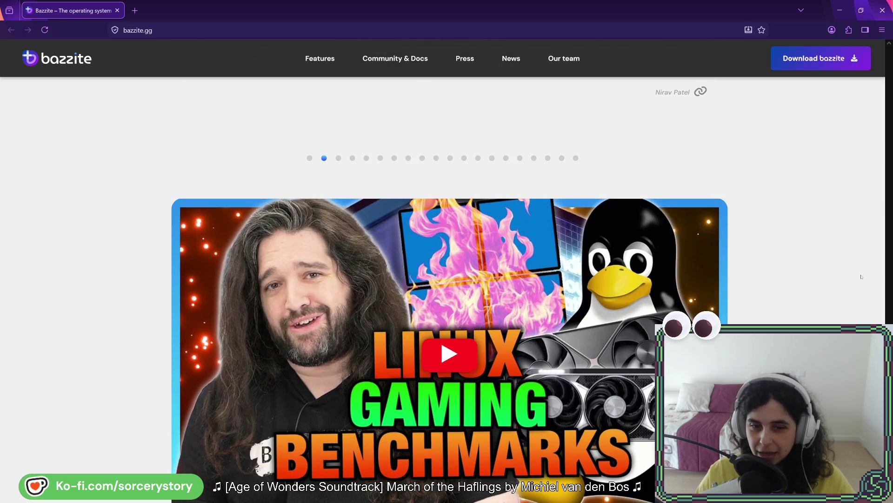
scroll(861, 276, down, 4)
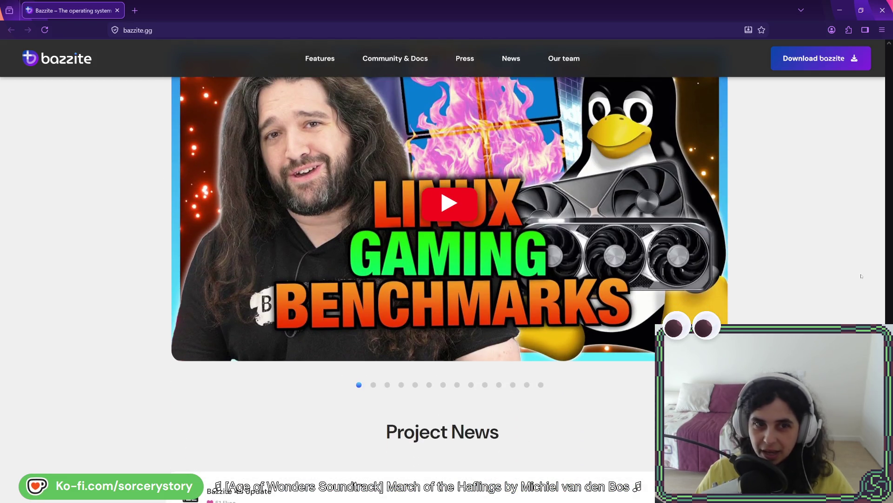
scroll(861, 276, down, 4)
scroll(861, 277, down, 3)
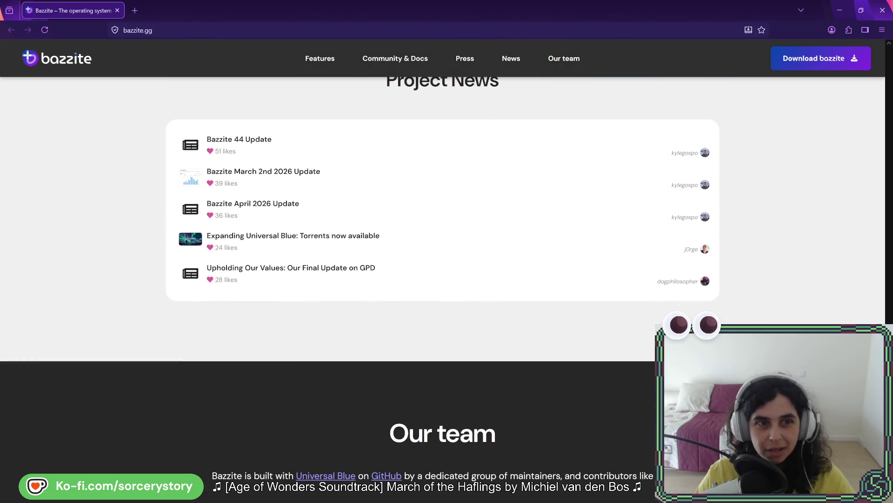
Jump back to the top of the Bazzite page.
key(Home)
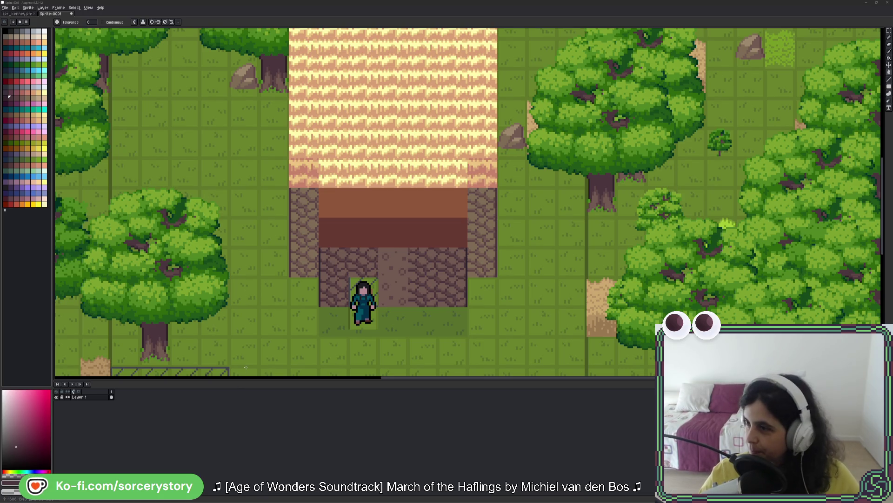
Put the cursor after the ProcessEntities loop's closing brace on line 1448, then switch to Aseprite.
key(alt+Tab)
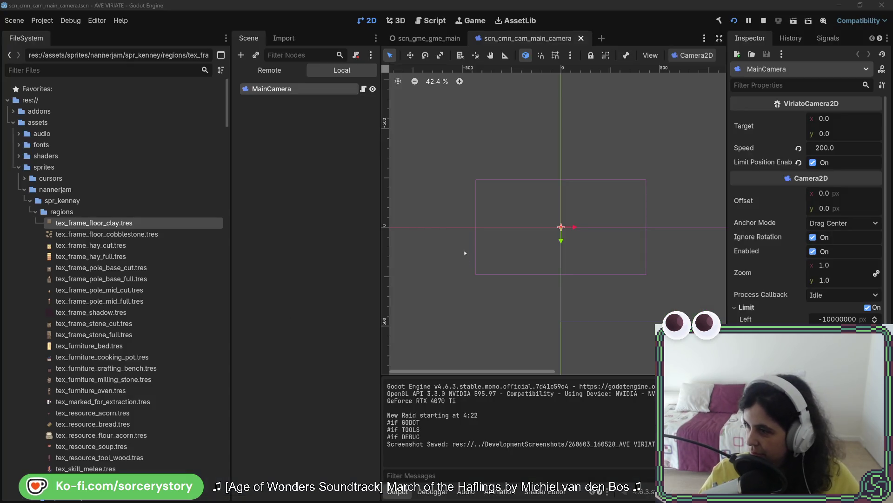
key(alt+Tab)
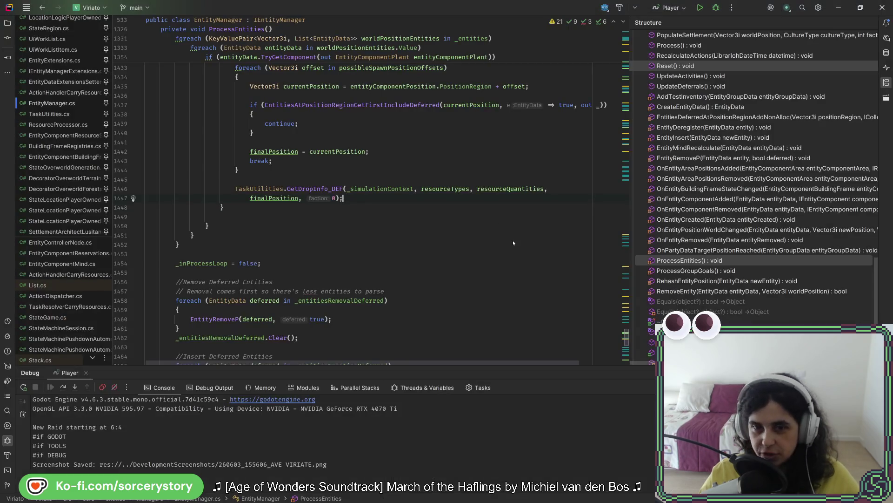
click(369, 209)
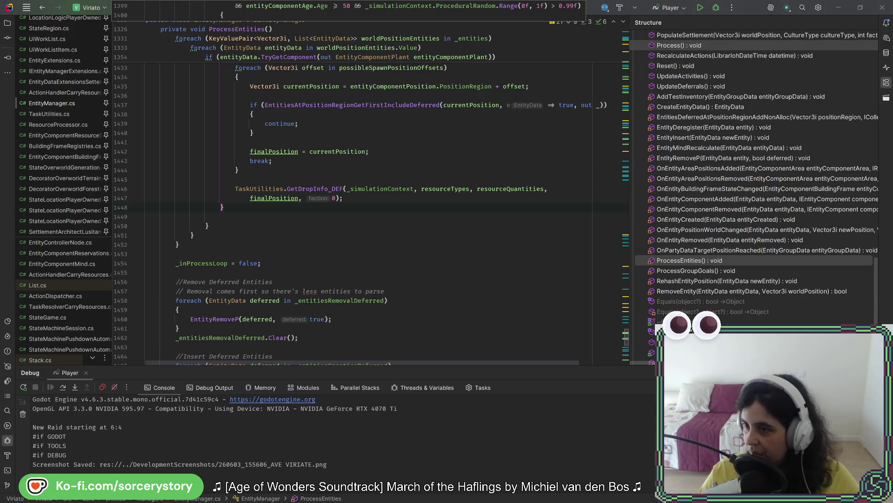
key(alt+Tab)
Zoom into spr_kenney.png, pan to the furniture sprites, pick the eyedropper, then return to Rider.
click(21, 15)
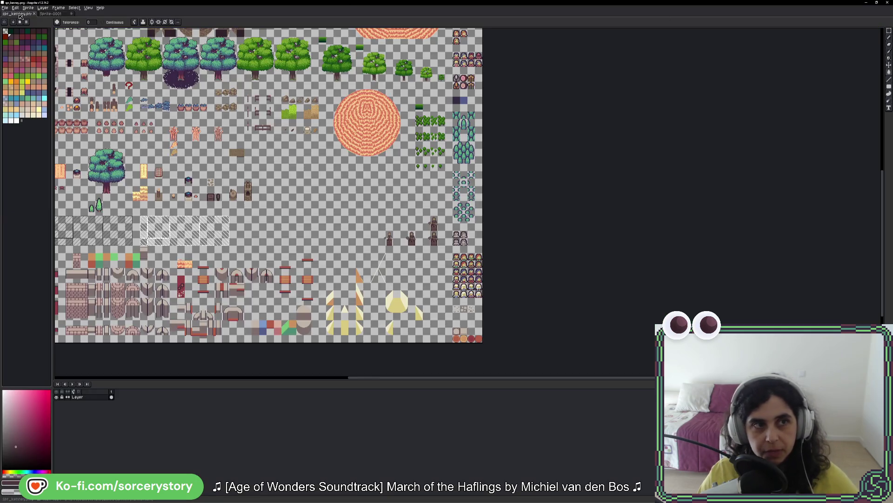
scroll(349, 279, left, 5)
scroll(349, 279, up, 2)
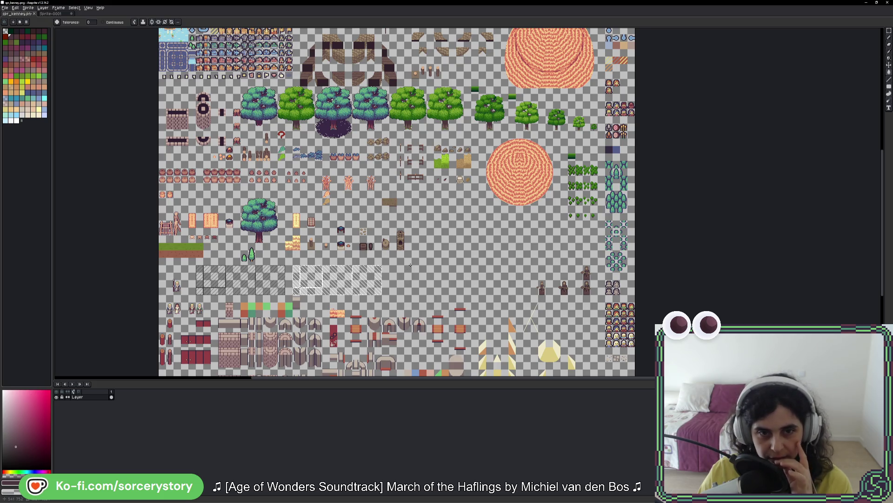
scroll(411, 265, up, 2)
scroll(435, 199, up, 4)
scroll(434, 199, left, 2)
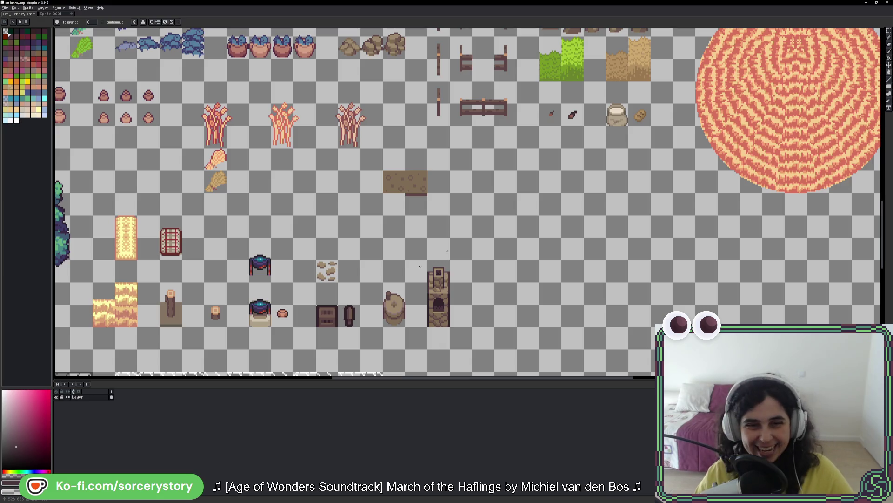
drag(410, 288, 477, 226)
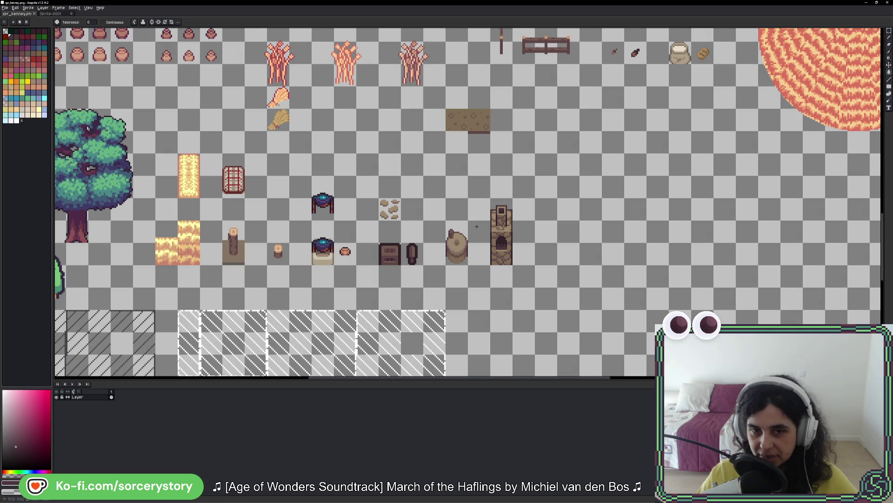
key(i)
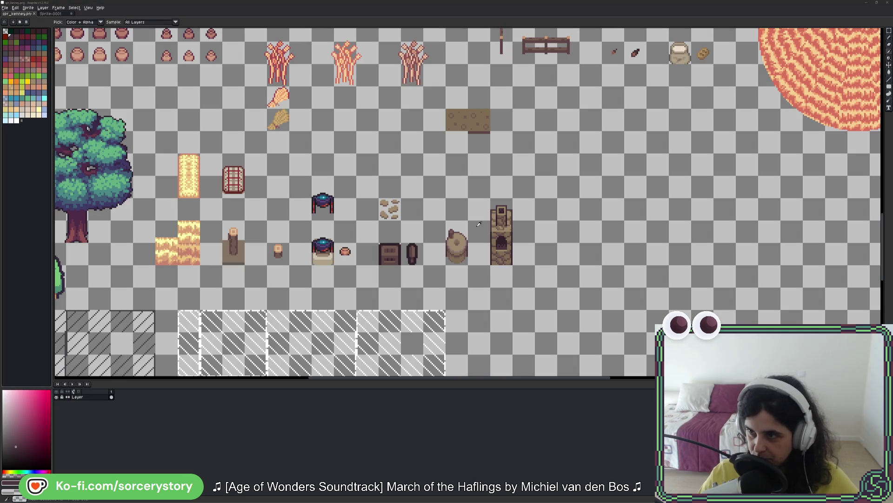
key(alt+Tab)
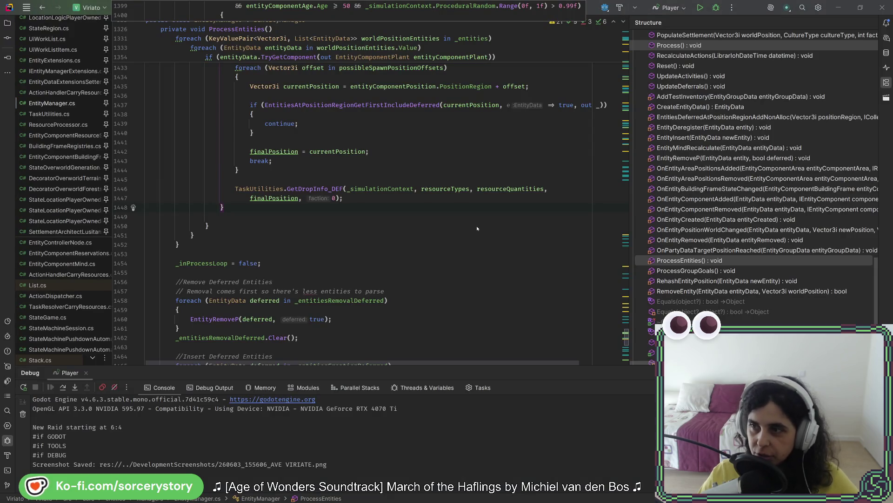
Stop the running game with F8 and open the scn_gme_gme_main scene.
key(alt+Tab)
click(270, 70)
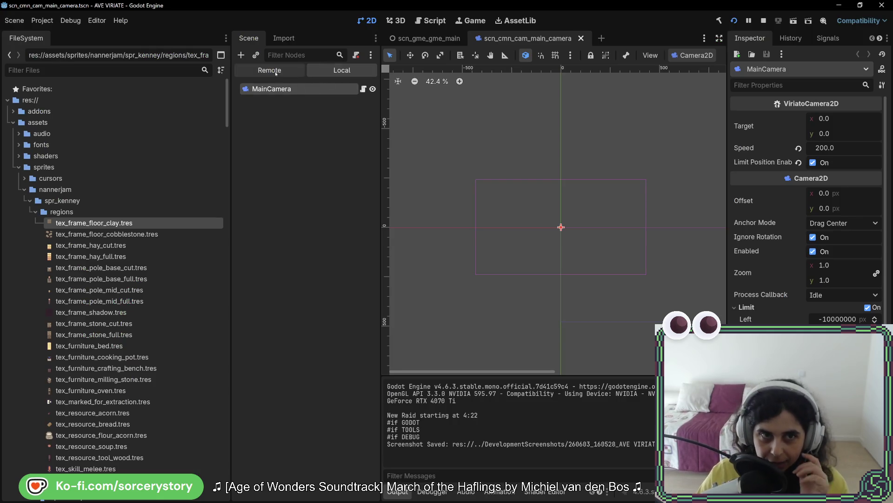
click(347, 71)
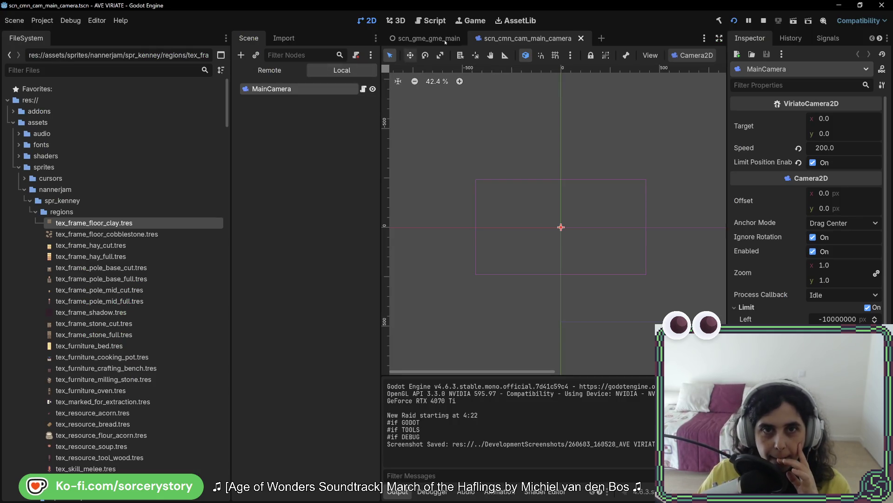
key(F8)
click(449, 40)
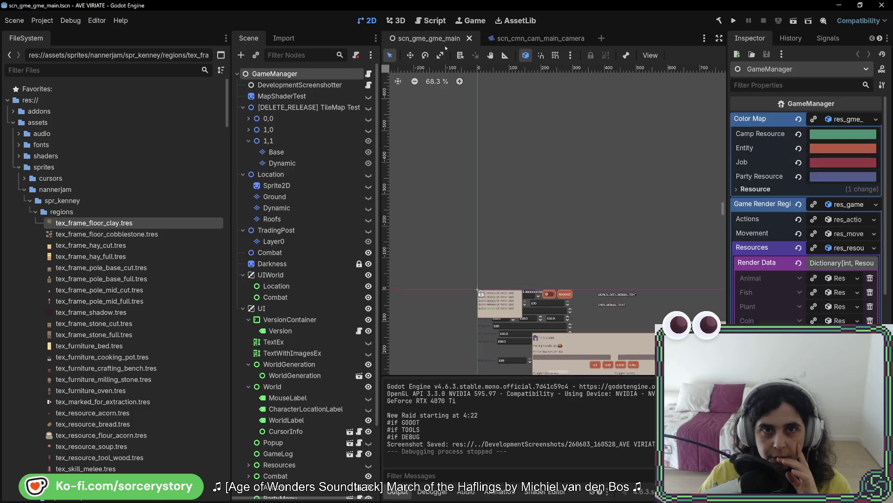
Look through the TileMap Test's tilemap nodes and layers, then make TileMap Test visible.
click(324, 117)
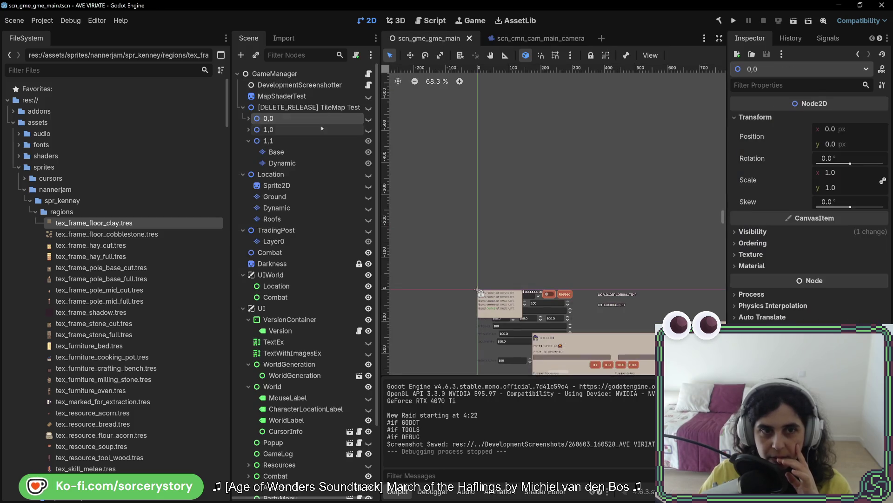
click(321, 130)
click(321, 141)
click(320, 152)
click(319, 163)
click(319, 152)
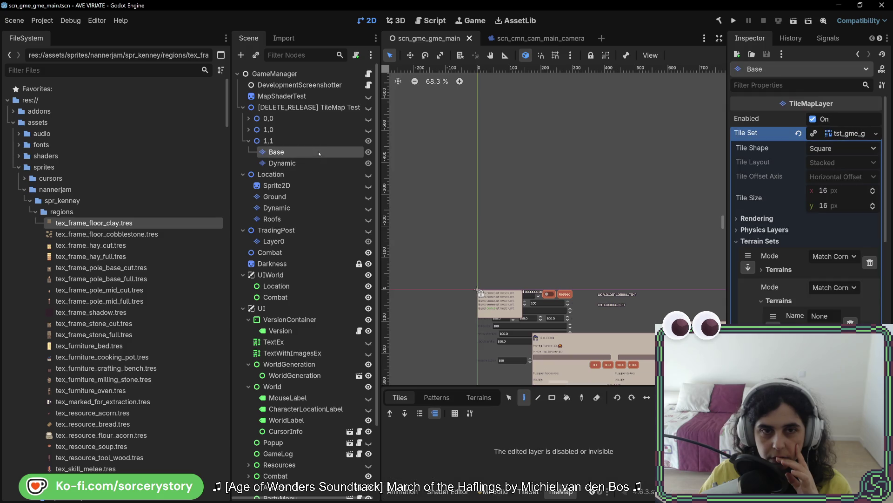
click(368, 107)
scroll(572, 201, up, 5)
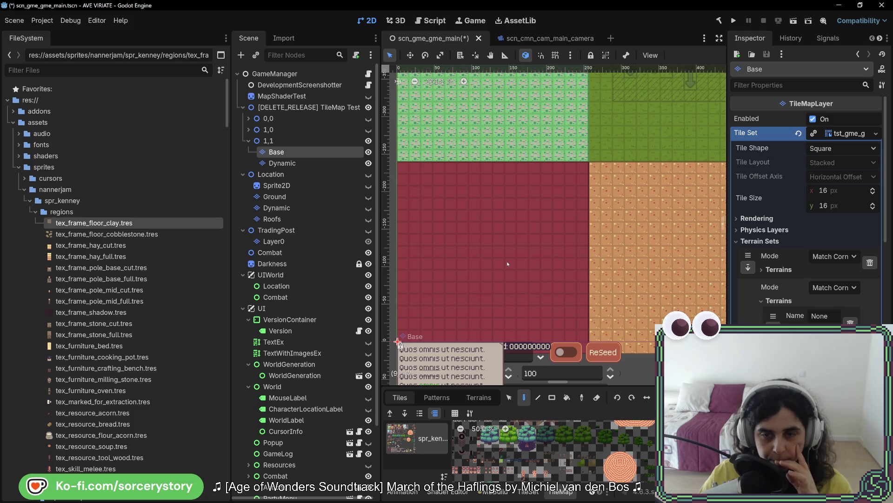
Run the game to its title menu, close it, then hide and collapse TileMap Test.
click(734, 21)
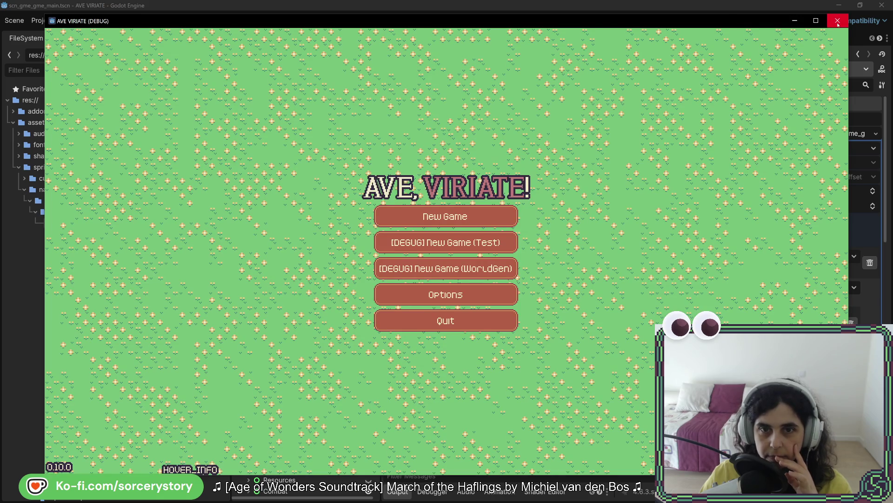
click(838, 21)
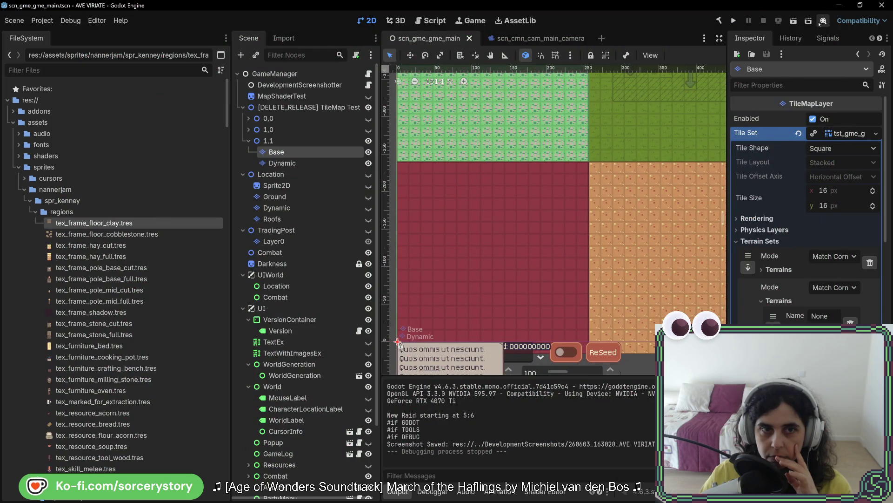
click(369, 107)
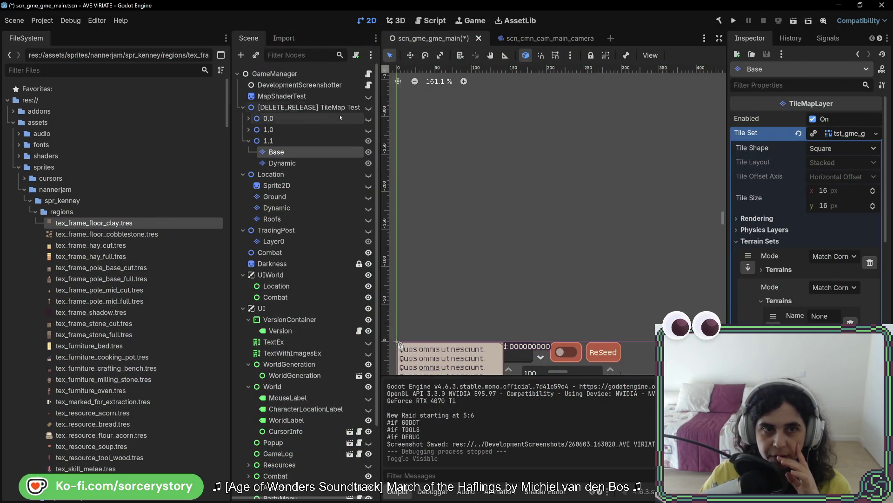
click(243, 107)
scroll(254, 160, down, 1)
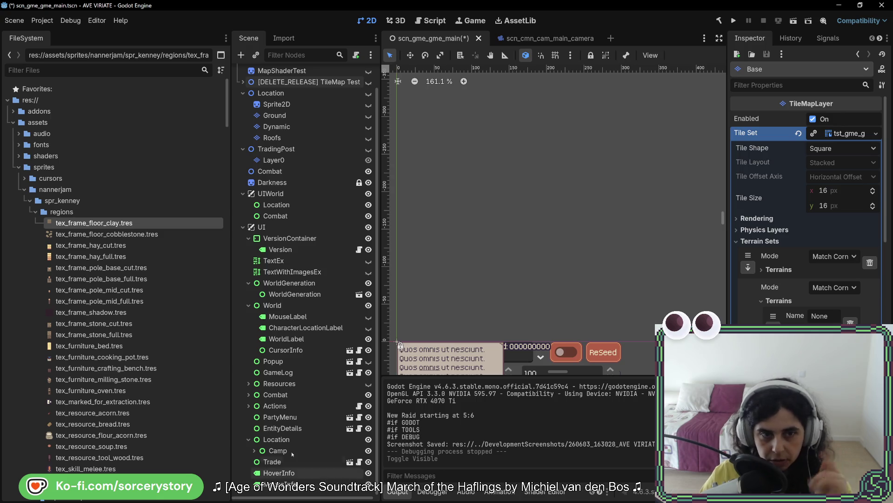
scroll(276, 116, up, 1)
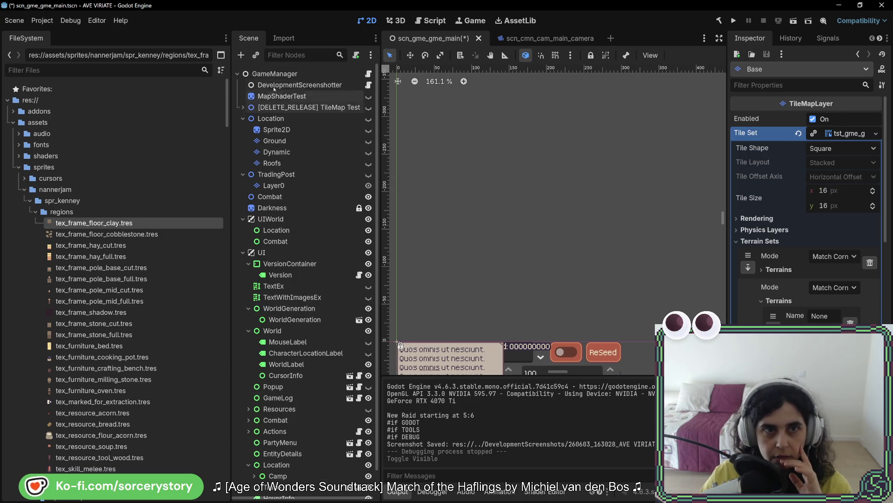
Add a TileMapLayer child under GameManager by searching 'tilemap' in Add Child Node.
right_click(277, 76)
mouse_move(293, 84)
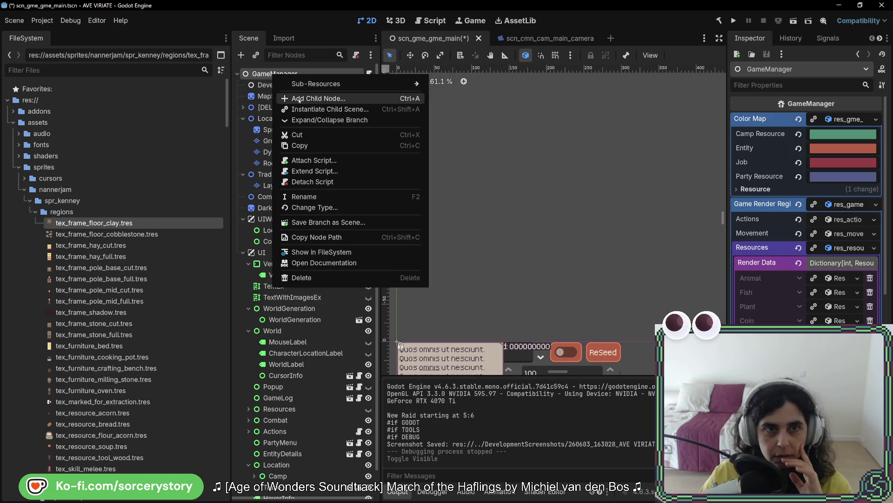
click(308, 98)
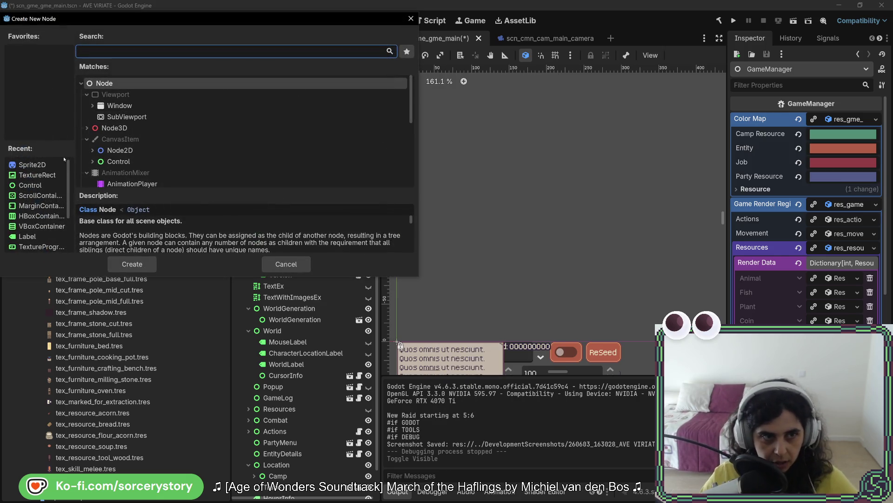
text(tilemap)
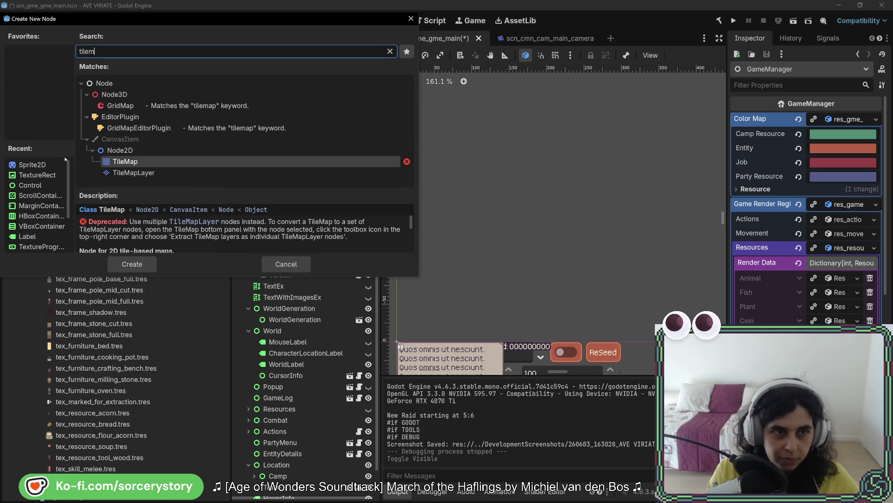
key(Down)
key(Return)
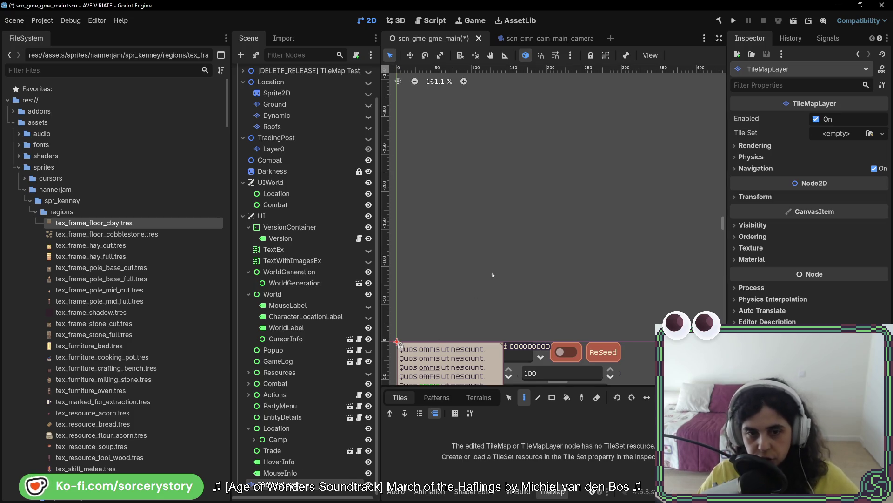
scroll(488, 283, down, 5)
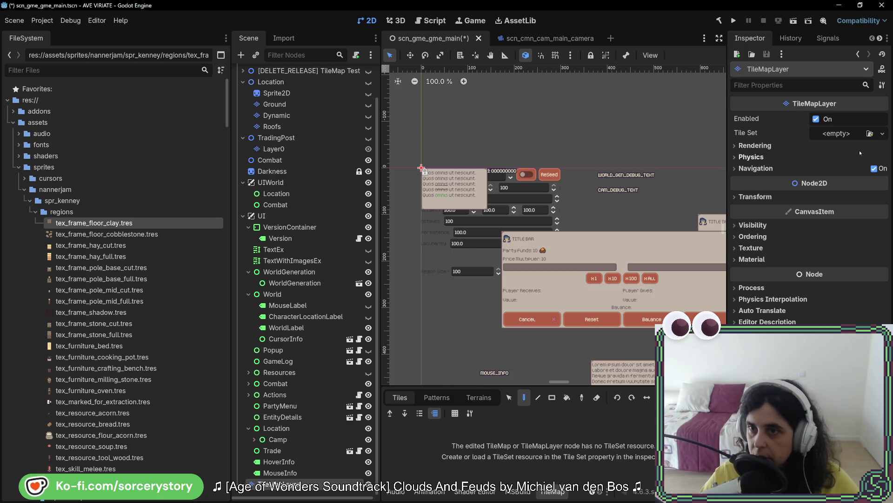
Assign the tst_gme_g TileSet resource to the new TileMapLayer.
click(870, 134)
double_click(490, 167)
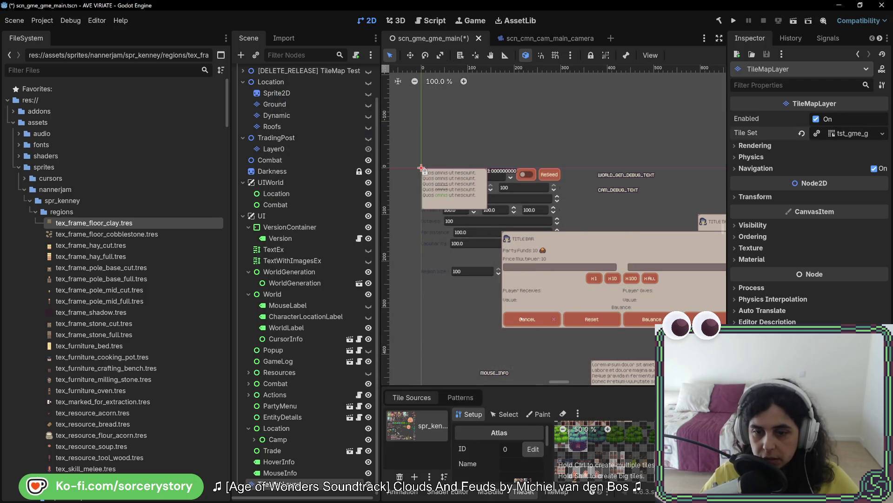
scroll(587, 449, down, 2)
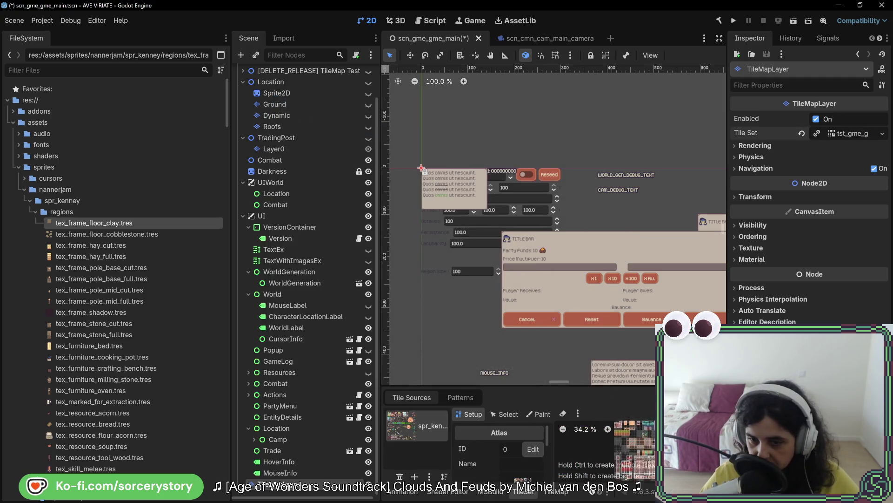
scroll(639, 438, up, 8)
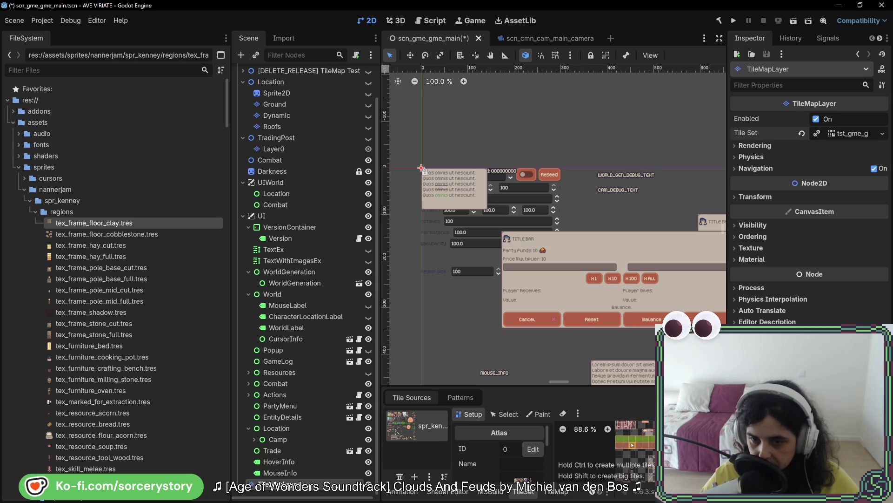
scroll(603, 453, up, 2)
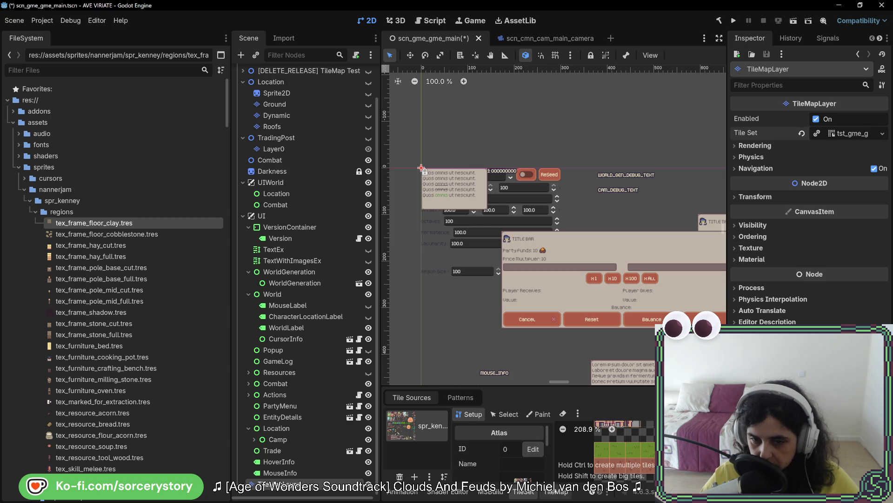
Paint a rectangle of grass tiles from the scene origin with the TileMap Rectangle tool.
click(531, 417)
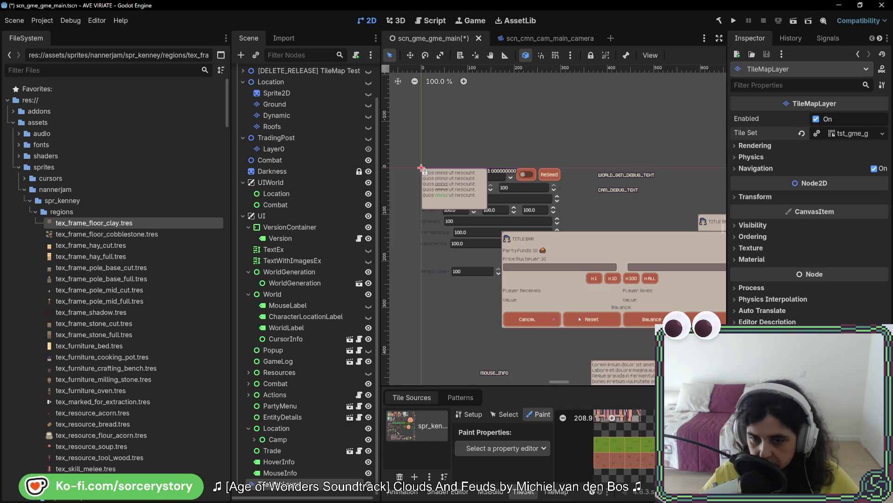
click(557, 492)
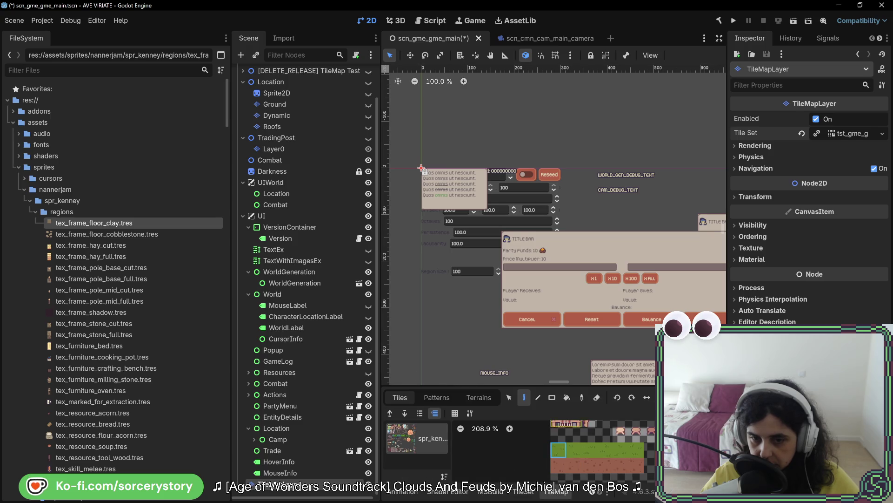
scroll(551, 328, down, 5)
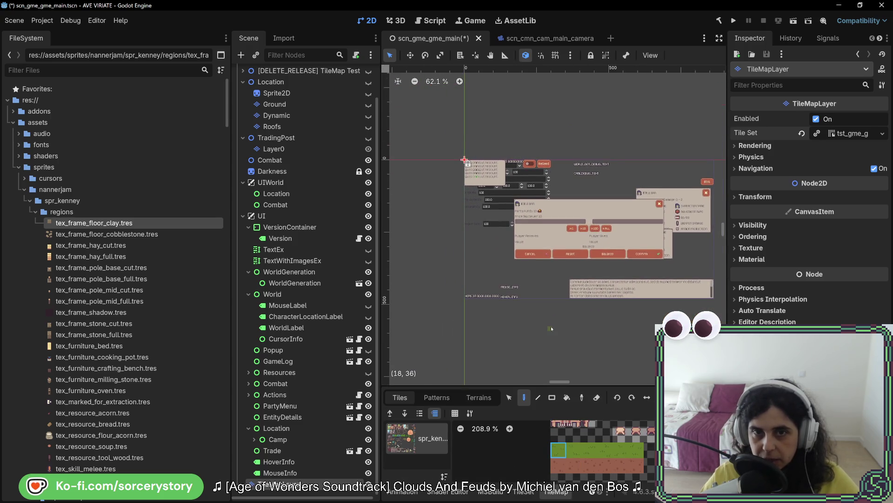
scroll(505, 182, up, 5)
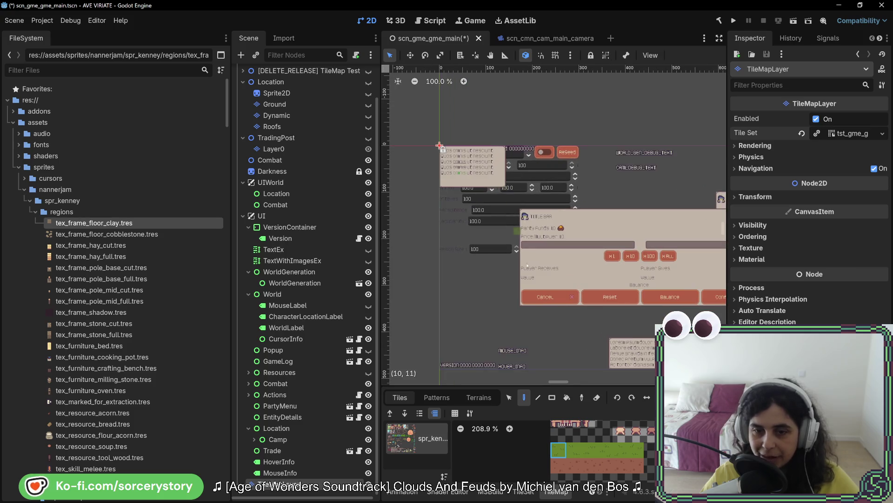
click(552, 398)
mouse_move(441, 147)
mouse_down()
mouse_move(563, 273)
mouse_move(558, 265)
mouse_up()
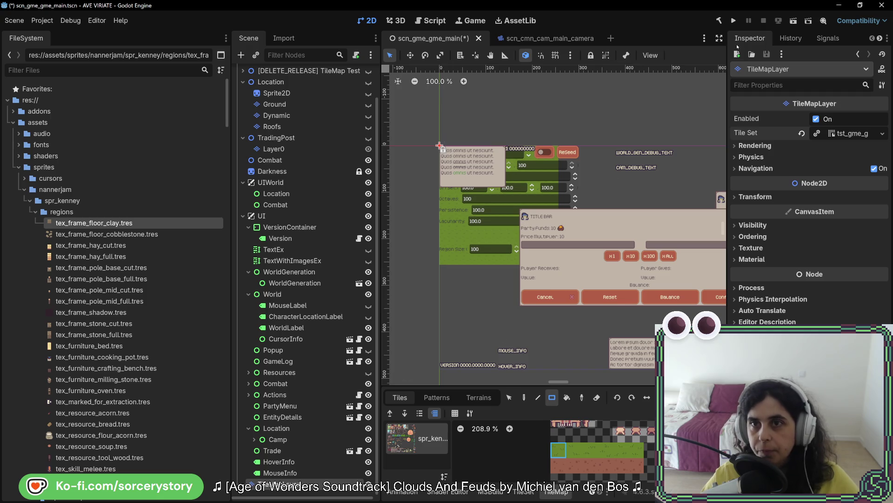
Save and run the game, close it, and inspect GameManager's children in the Remote tree.
click(733, 20)
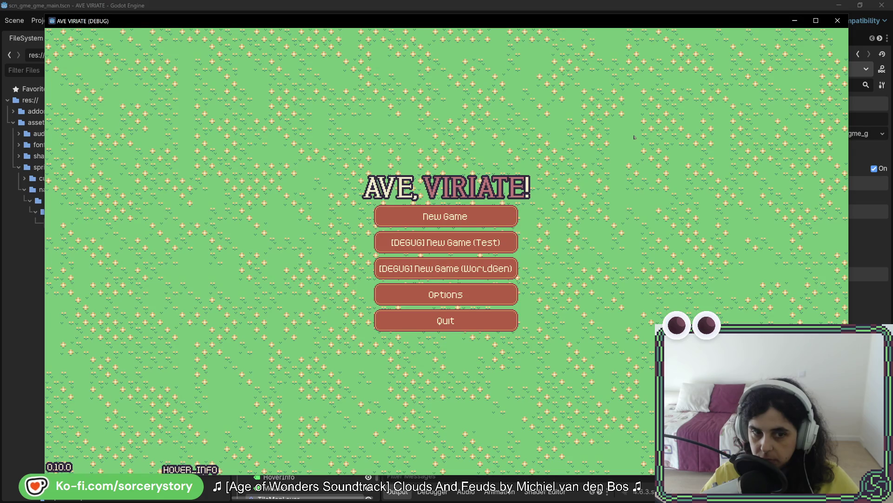
click(838, 20)
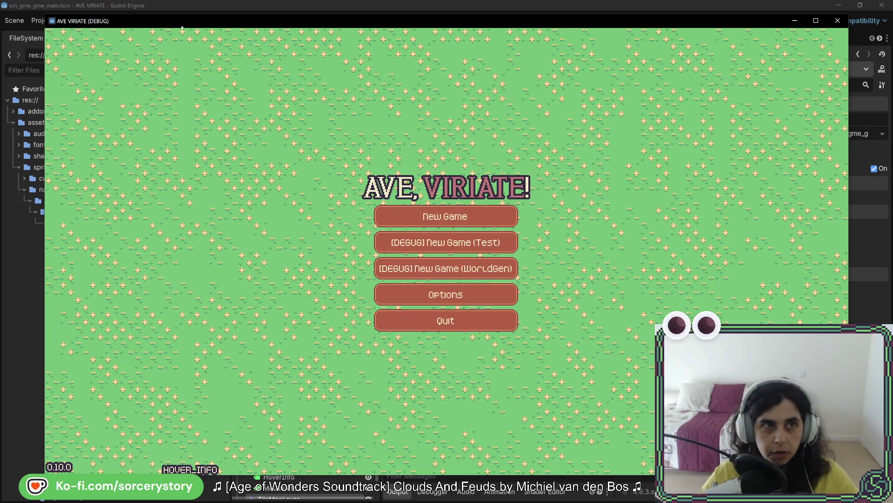
click(273, 69)
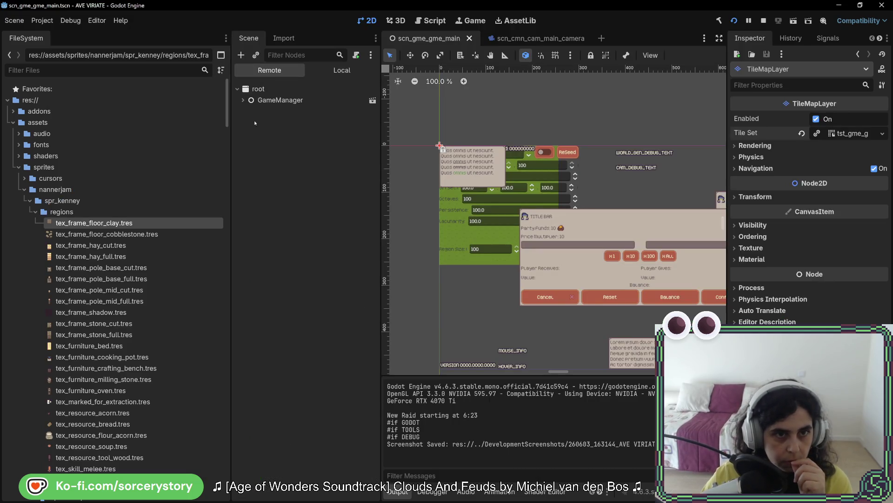
click(244, 100)
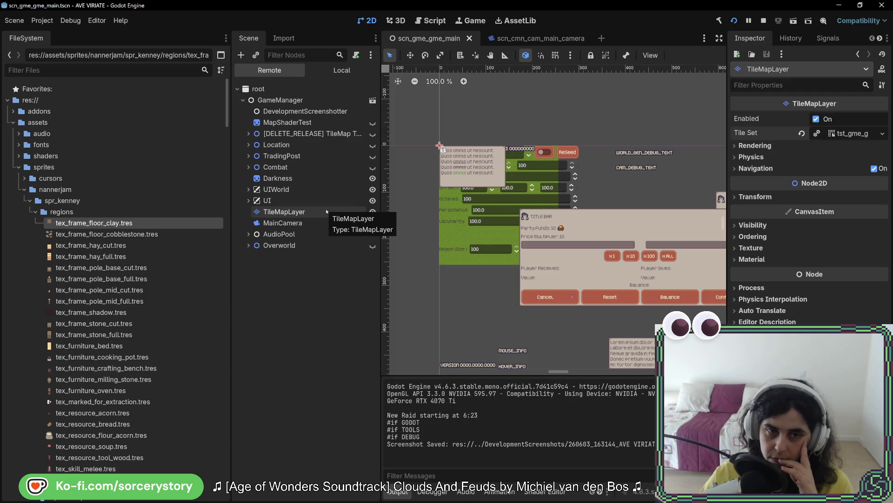
Relaunch and stop the game twice with F5 and F8.
key(F5)
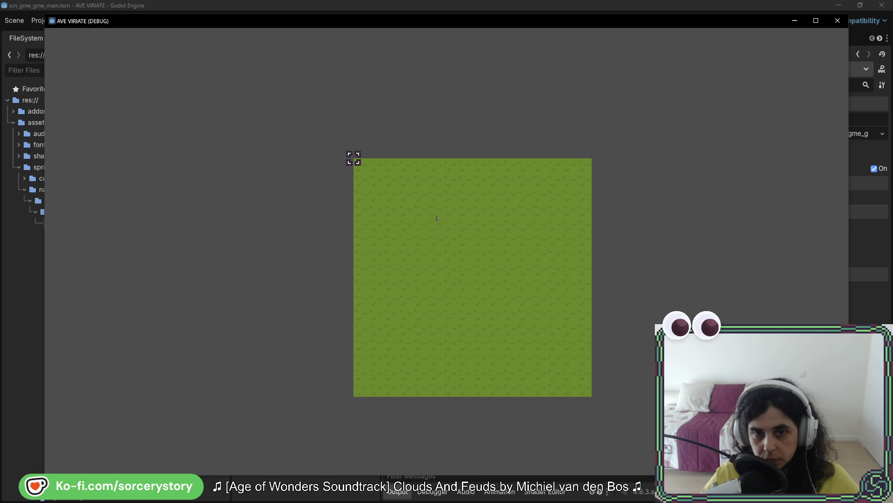
key(F8)
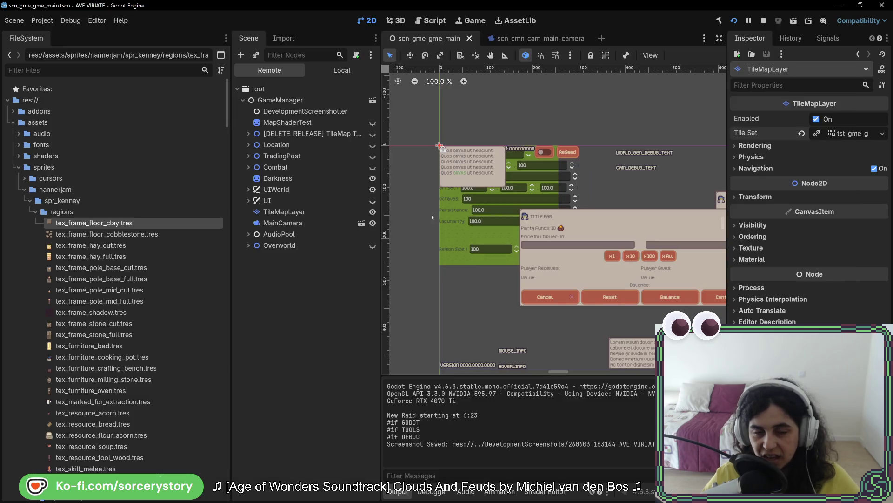
key(F5)
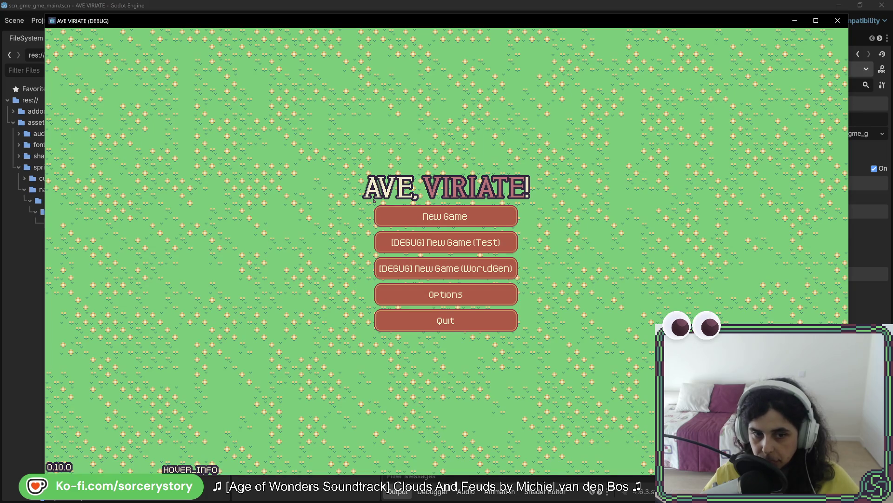
key(F8)
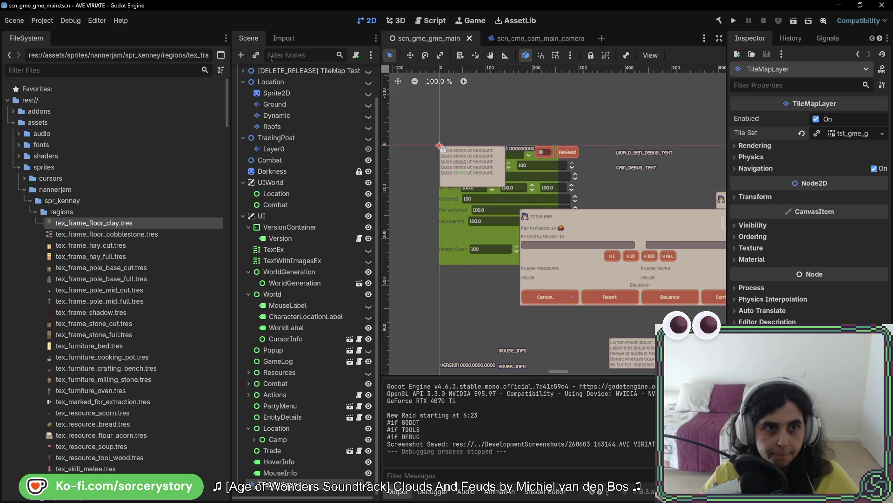
Open scn_gme_ui_screen_menu_main.tscn via the 'menu' filter and inspect its Tilemap layers.
text(menu)
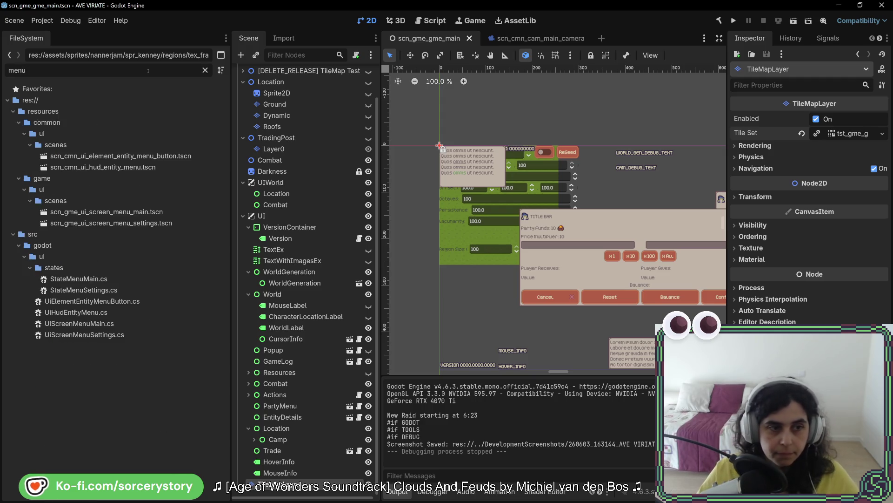
double_click(114, 212)
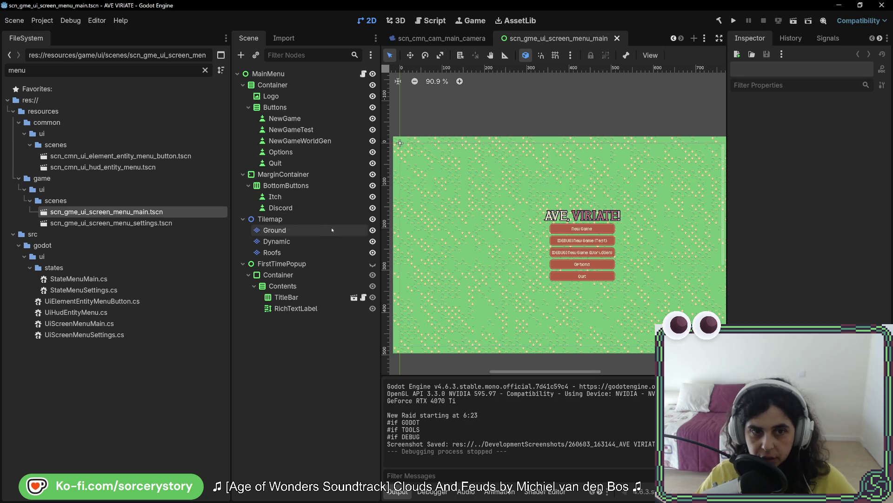
click(333, 220)
click(337, 242)
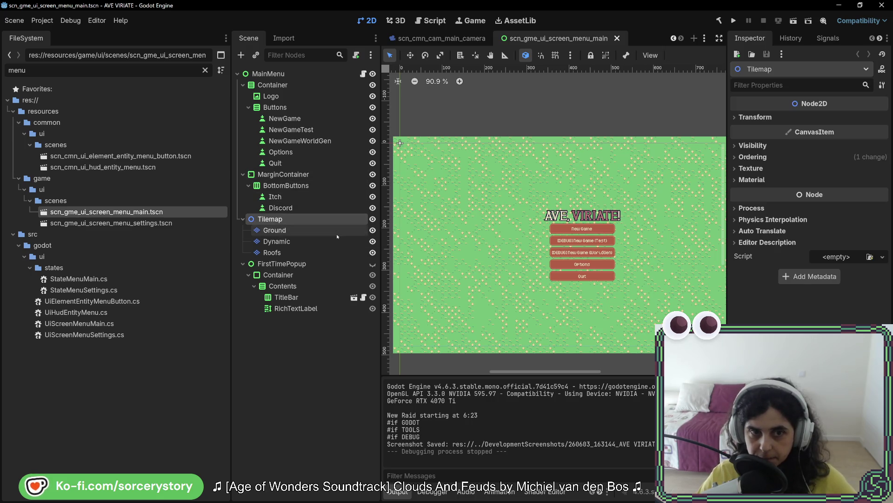
click(333, 254)
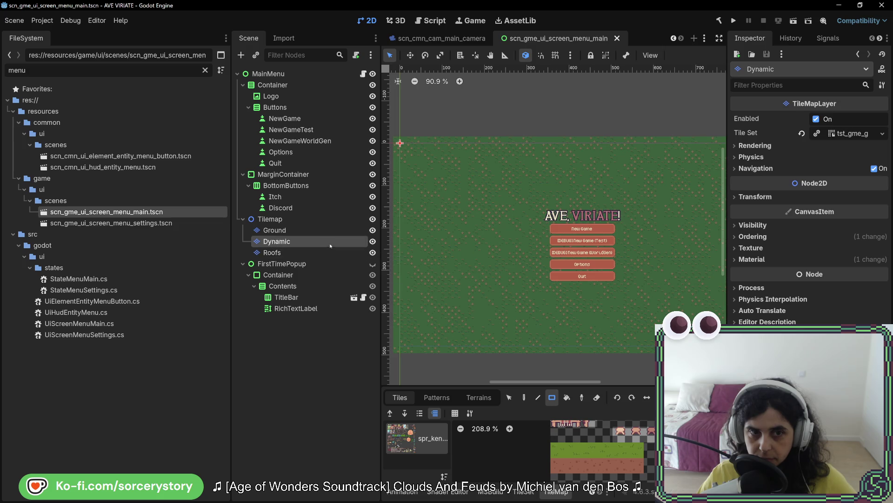
click(329, 229)
click(330, 219)
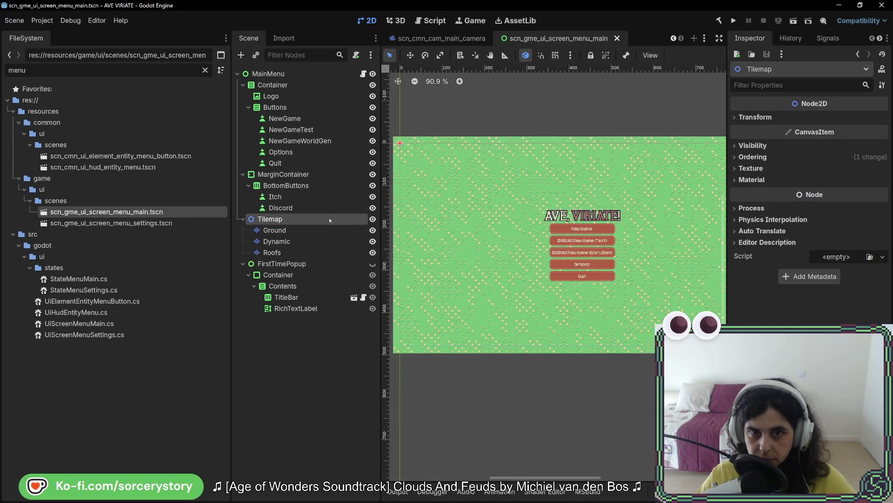
Hide the menu Tilemap, test-run the game, close it, and reopen scn_gme_gme_main.
click(373, 218)
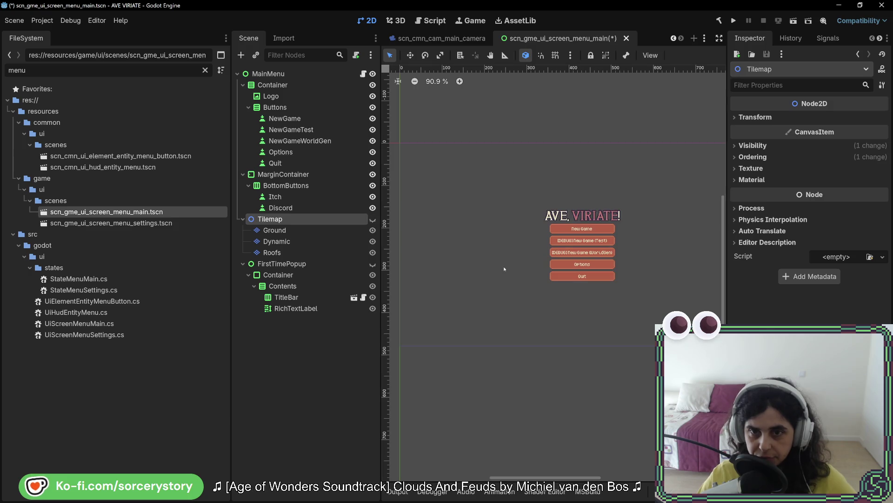
click(734, 20)
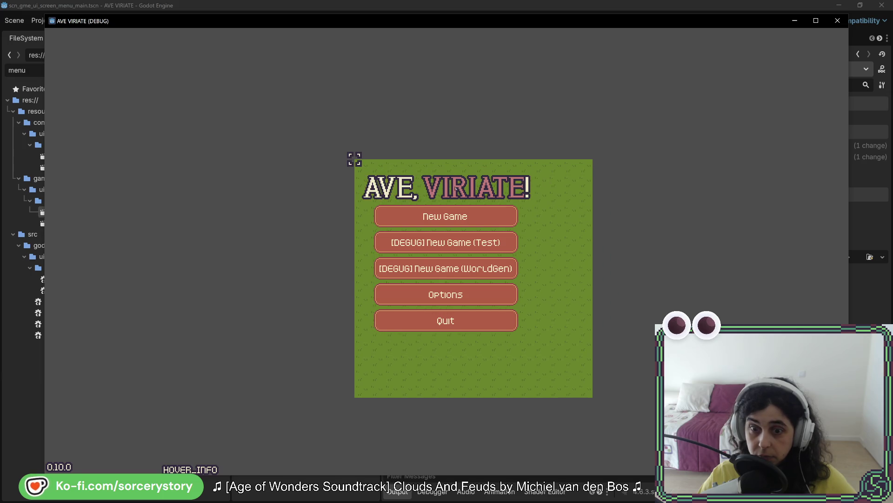
click(838, 20)
click(451, 39)
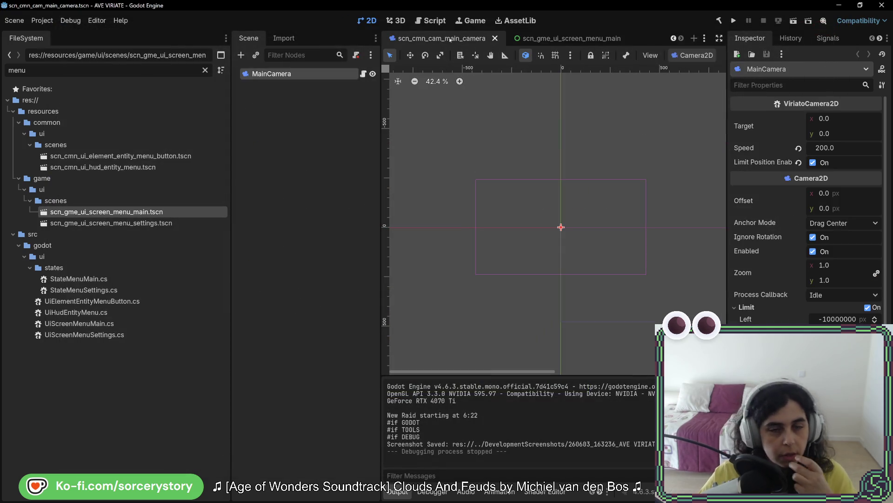
scroll(535, 38, up, 1)
Start attaching a script to TileMapLayer and browse its save location to res://src.
click(440, 40)
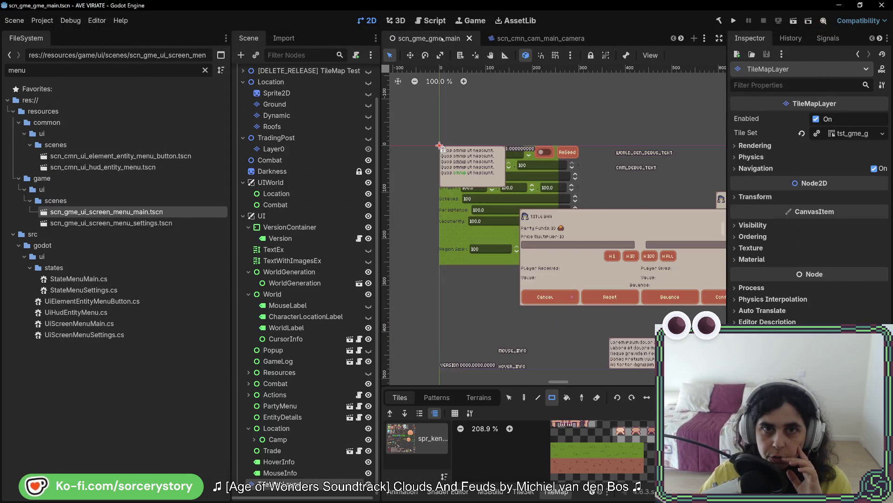
right_click(310, 484)
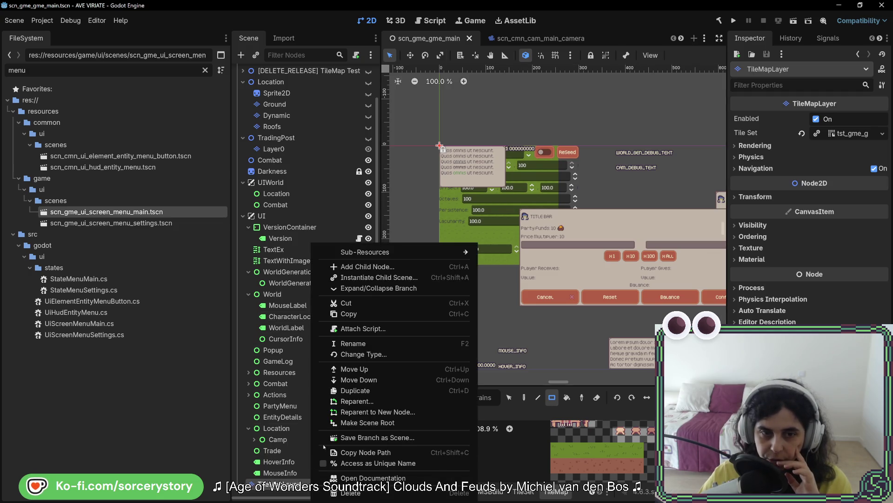
click(353, 329)
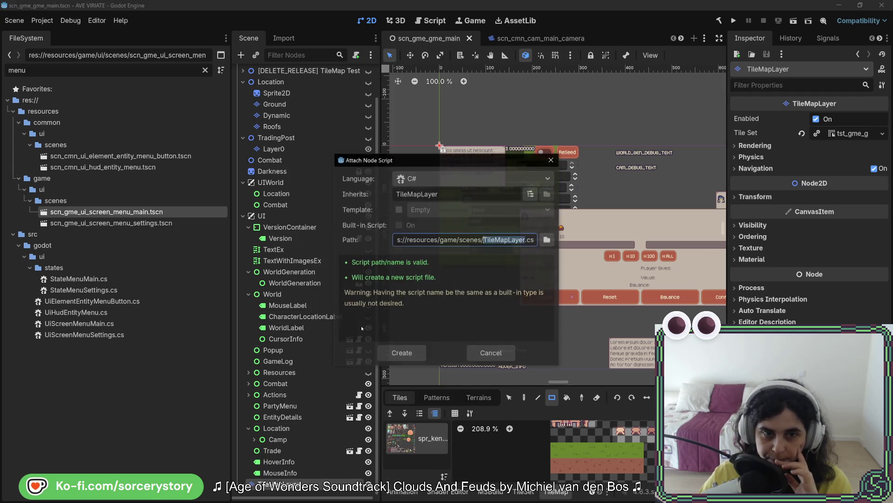
click(547, 239)
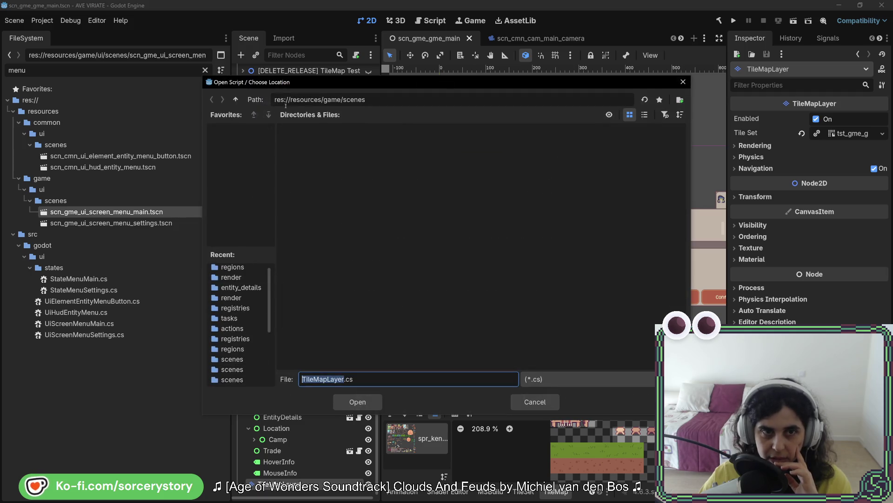
click(236, 99)
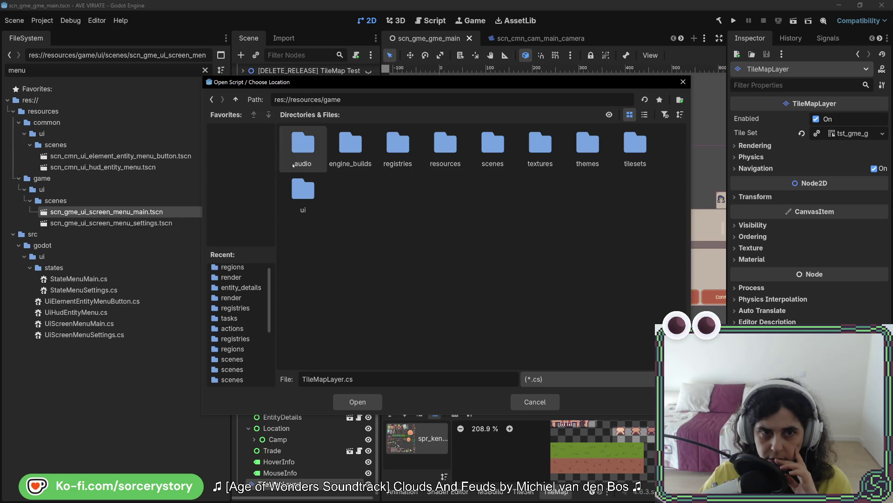
click(236, 99)
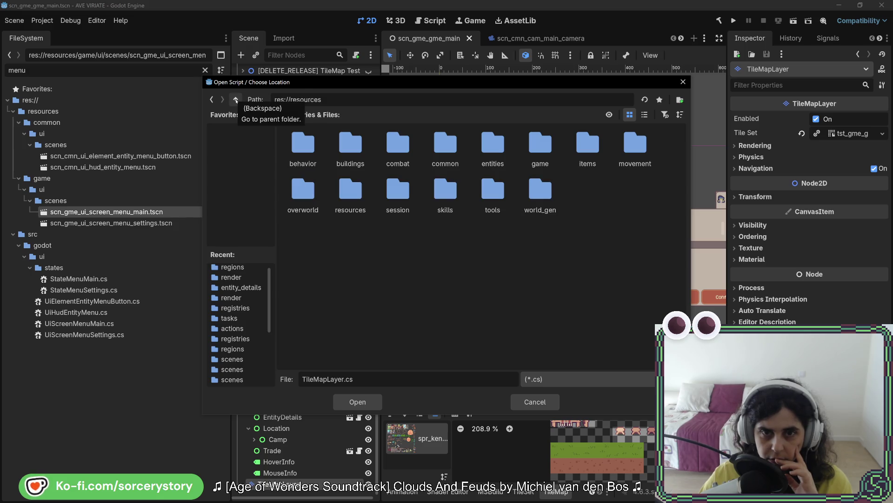
click(236, 99)
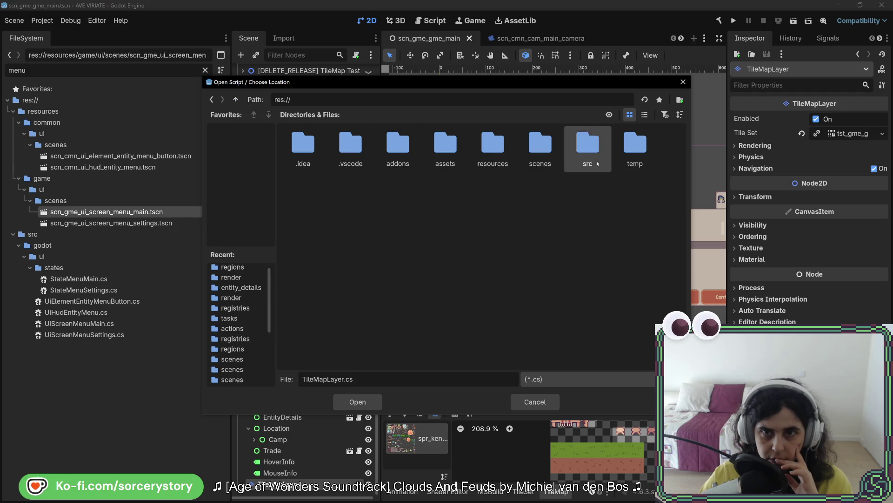
double_click(588, 148)
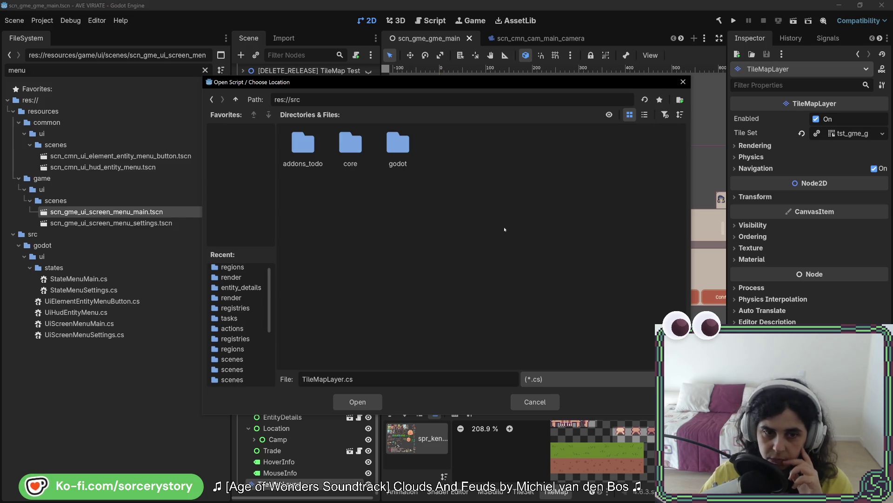
Name the script file TileMapLayerTests.cs and create it.
drag(344, 378, 294, 372)
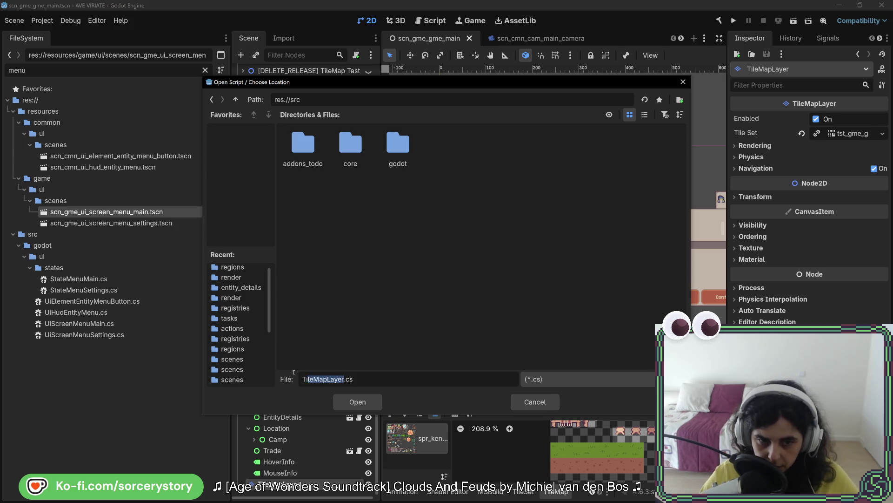
key(Right)
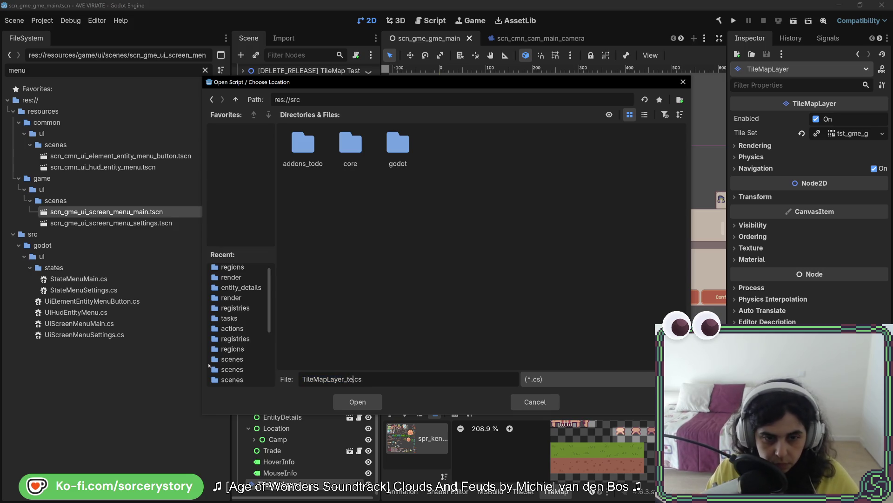
key(BackSpace)
key(BackSpace)
key(BackSpace)
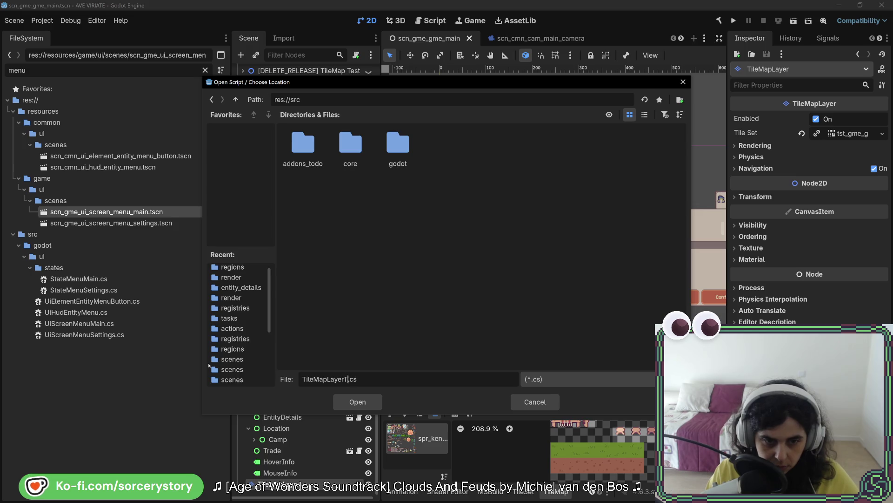
text(Tests)
key(Return)
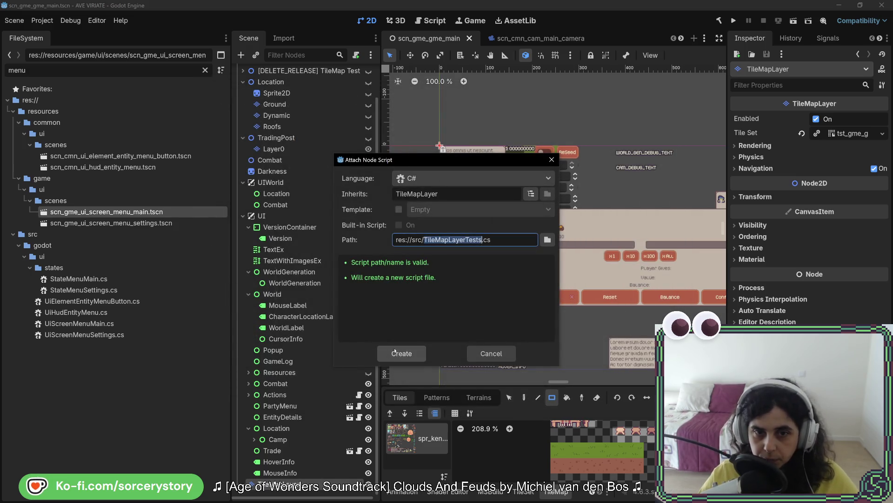
click(402, 353)
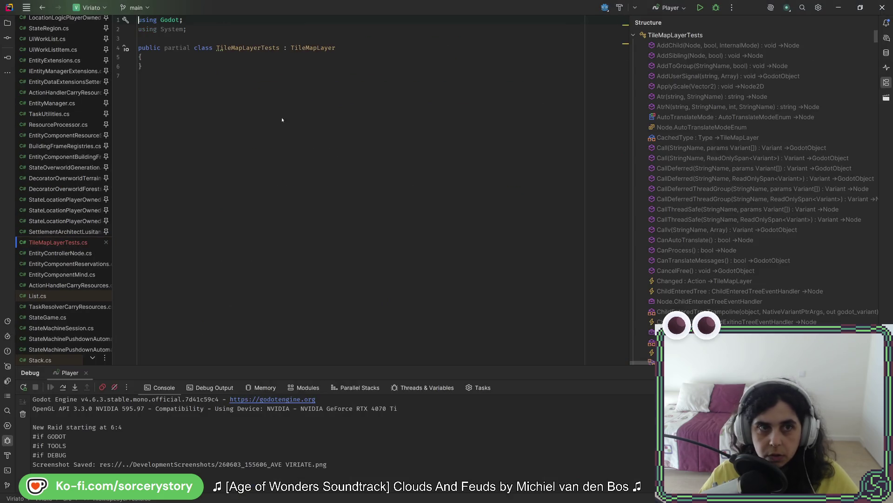
Insert an empty public override _Ready() stub in TileMapLayerTests using the 'override' completion.
click(143, 63)
key(Return)
key(Return)
key(Return)
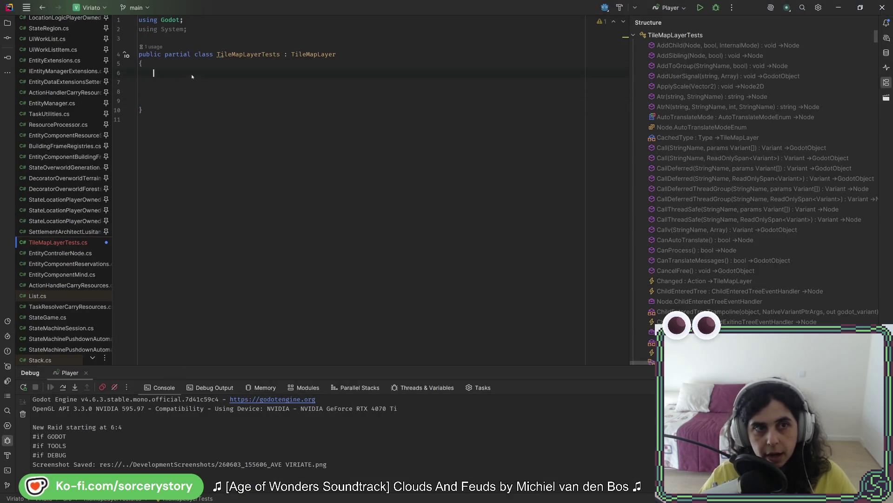
click(191, 74)
text(_re)
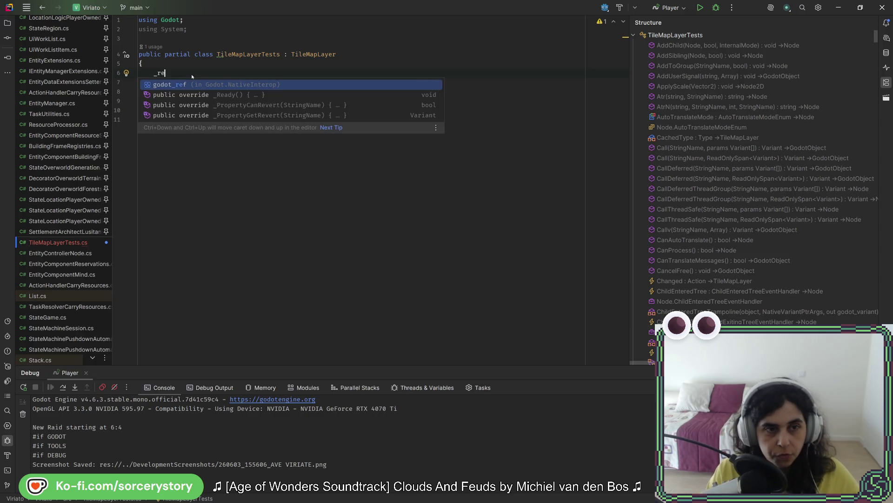
key(BackSpace)
key(BackSpace)
key(BackSpace)
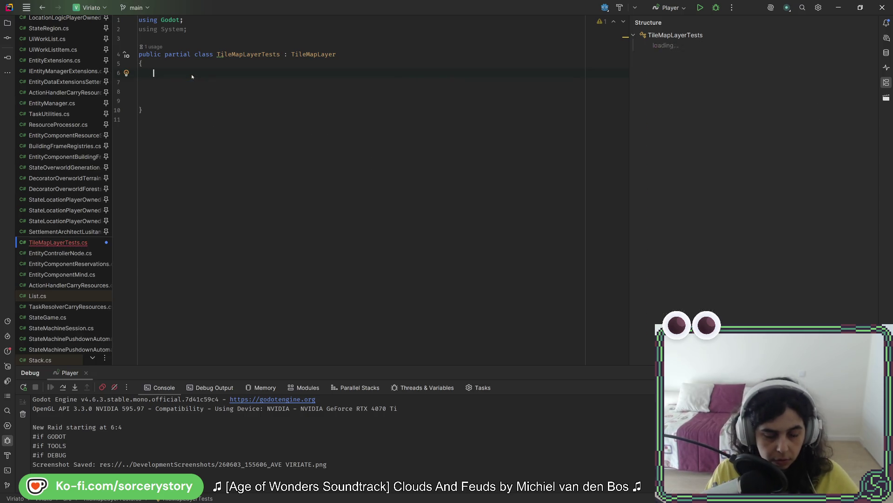
text(over)
key(Return)
text(re)
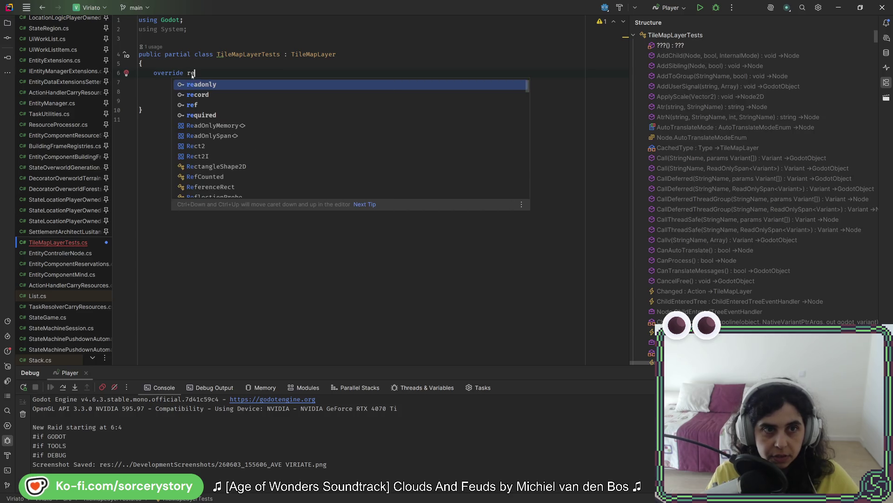
text(ad)
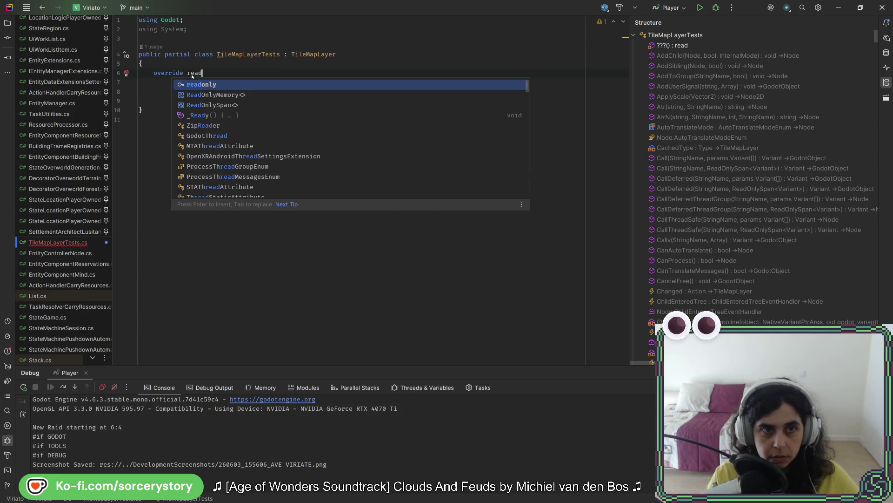
key(Down)
key(Down)
key(Down)
key(Return)
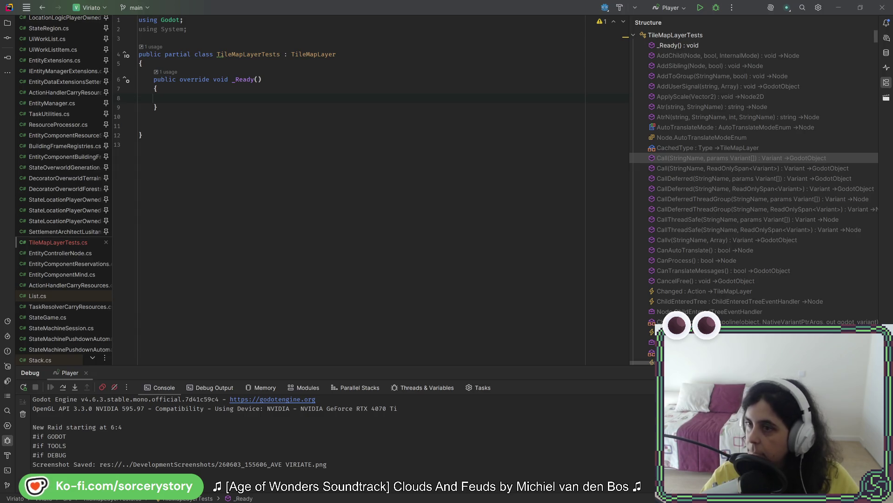
Maximize the TileMapLayer docs, scroll to Methods, and open the TileData reference in a new tab.
double_click(520, 92)
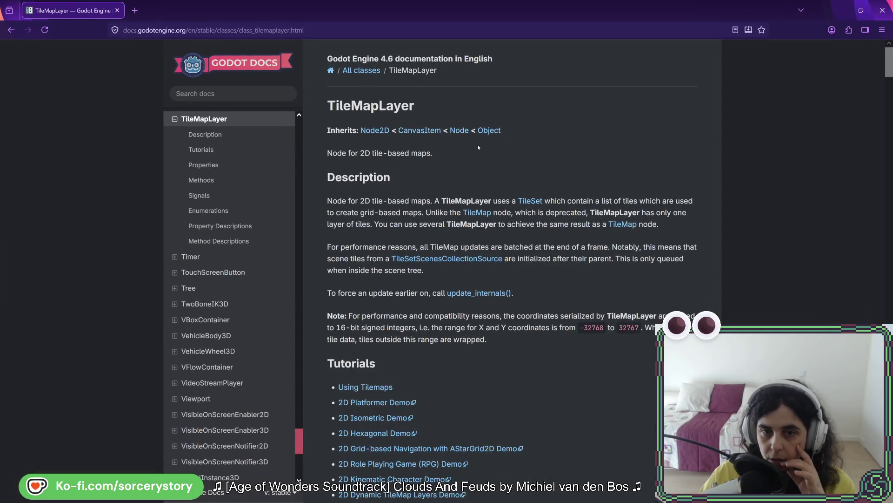
scroll(478, 148, down, 3)
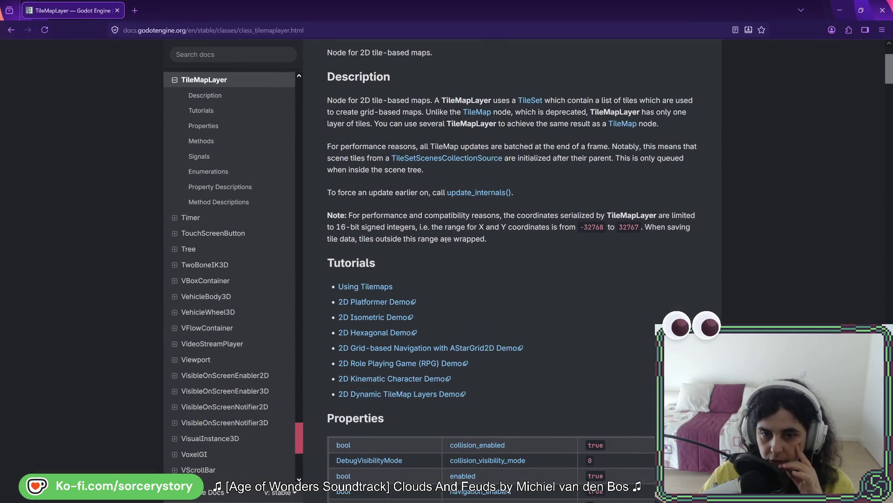
scroll(446, 241, down, 2)
scroll(633, 185, down, 4)
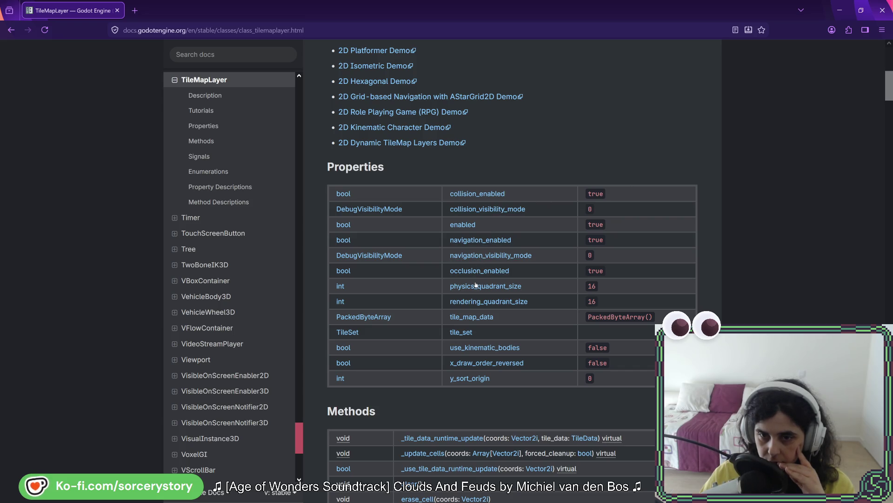
scroll(479, 215, down, 5)
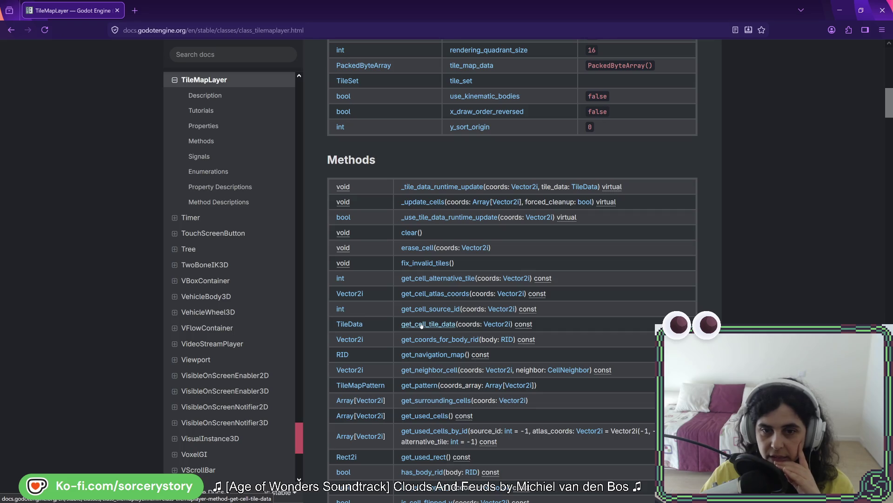
middle_click(342, 324)
click(162, 11)
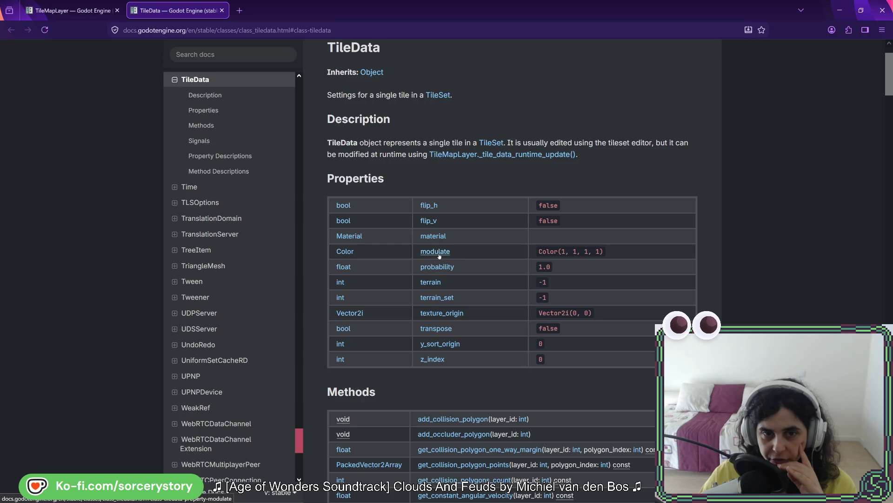
Go back to the TileMapLayer reference and browse its methods, including get_cell_tile_data.
click(77, 16)
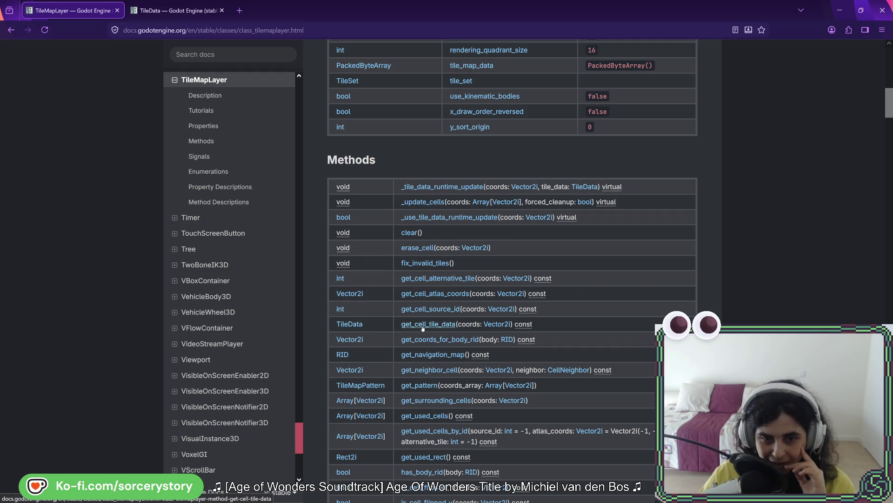
scroll(423, 329, down, 4)
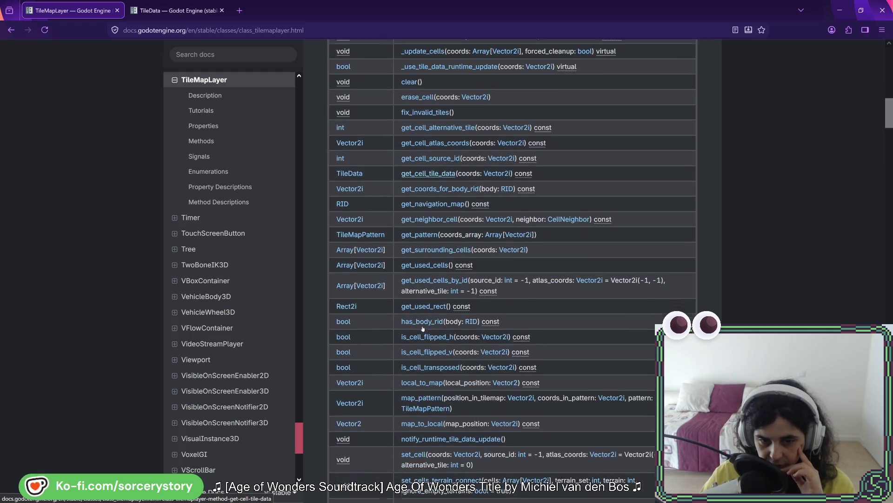
scroll(422, 328, down, 1)
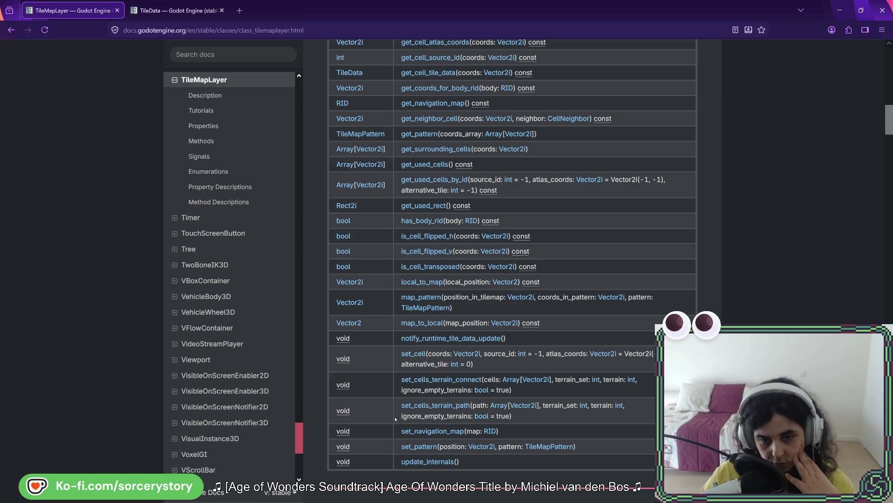
scroll(395, 416, down, 3)
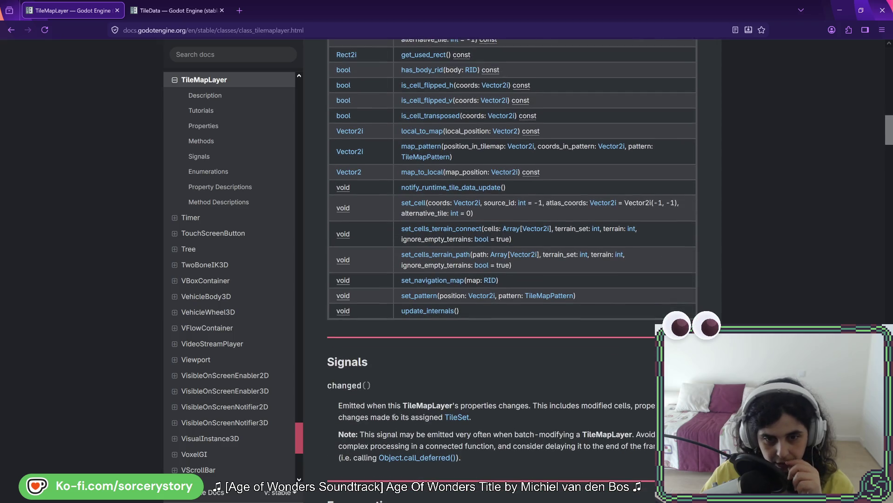
scroll(395, 416, up, 3)
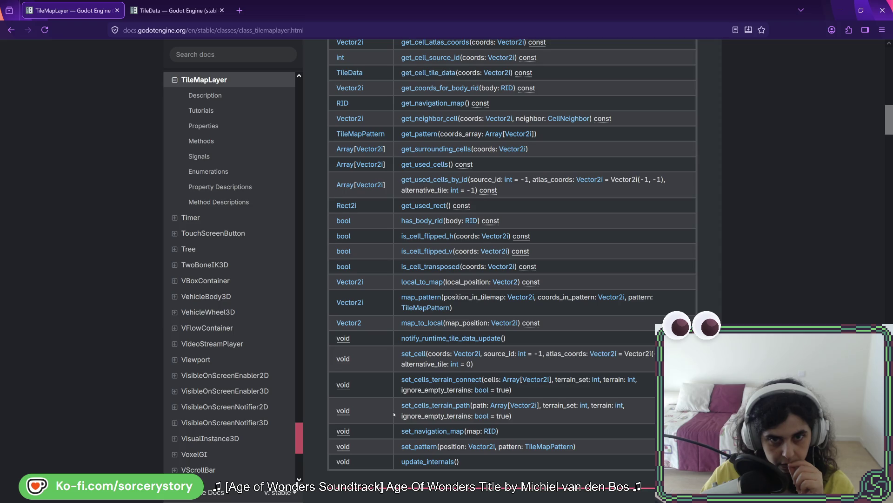
scroll(393, 414, up, 3)
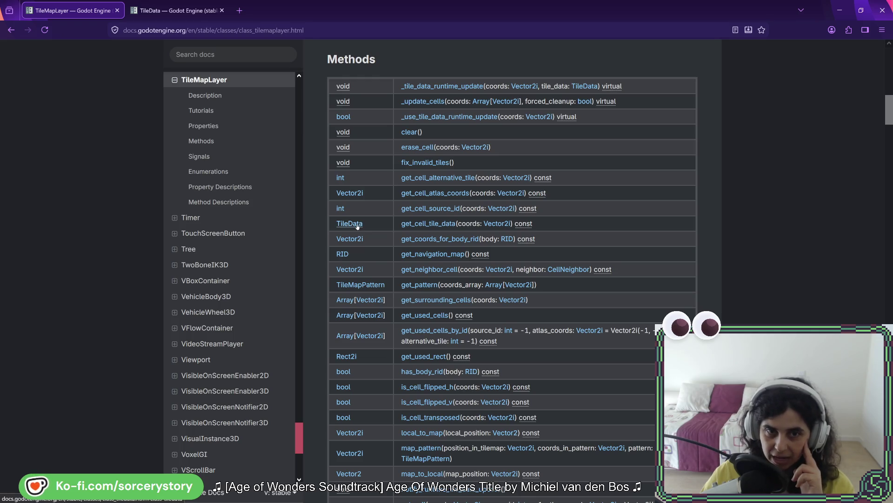
Highlight the TileData notes on representing a single tile and editing tiles at runtime.
click(188, 17)
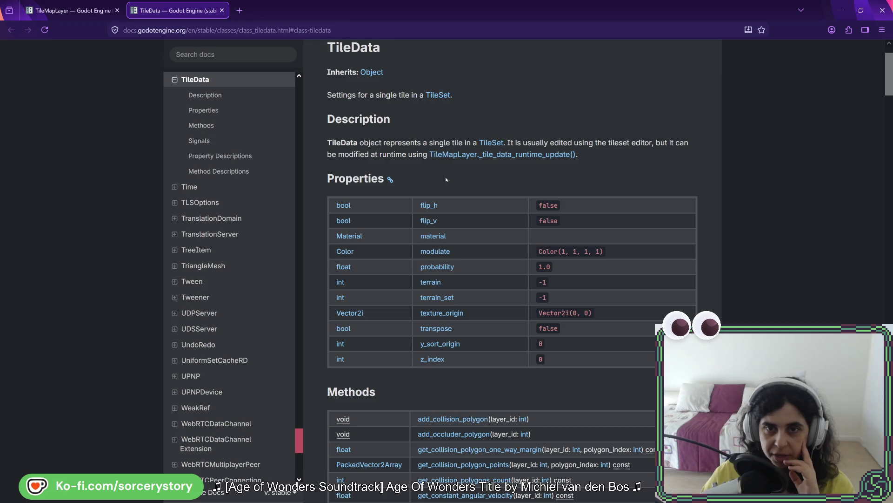
drag(360, 142, 452, 143)
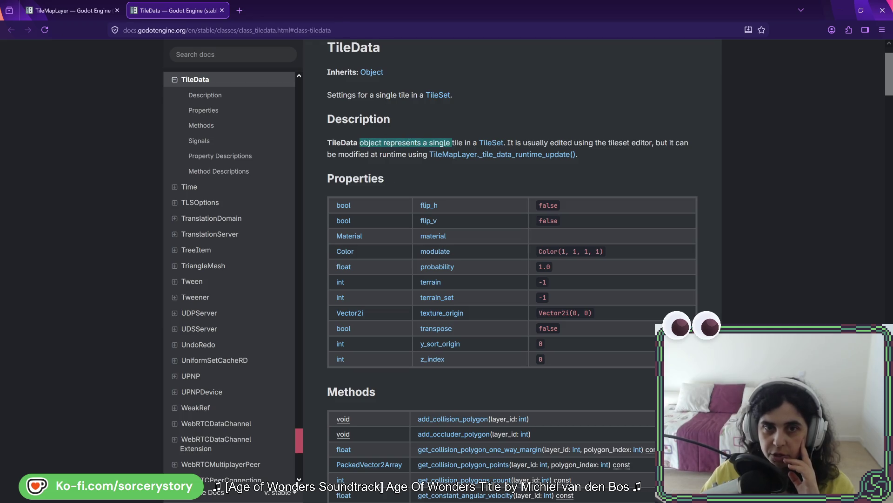
mouse_move(507, 142)
mouse_down()
mouse_move(631, 142)
mouse_move(580, 156)
mouse_move(401, 152)
mouse_up()
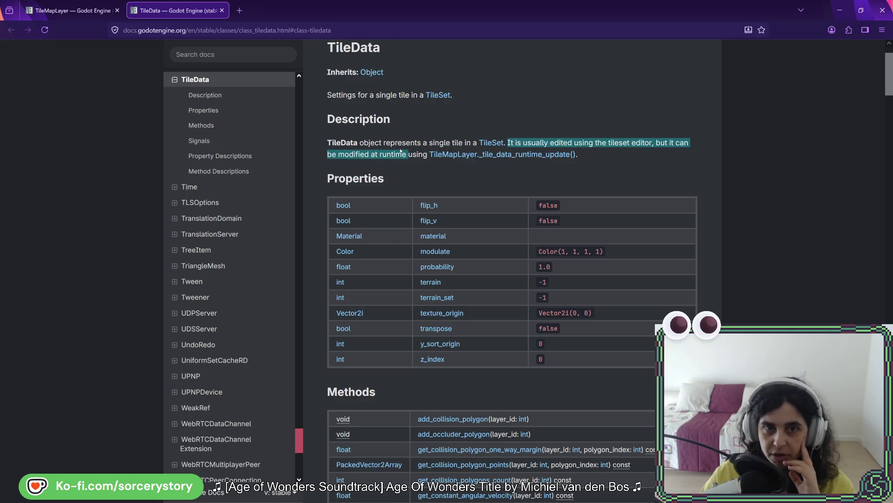
Go to TileMapLayer's _tile_data_runtime_update method description and highlight its first line.
click(506, 156)
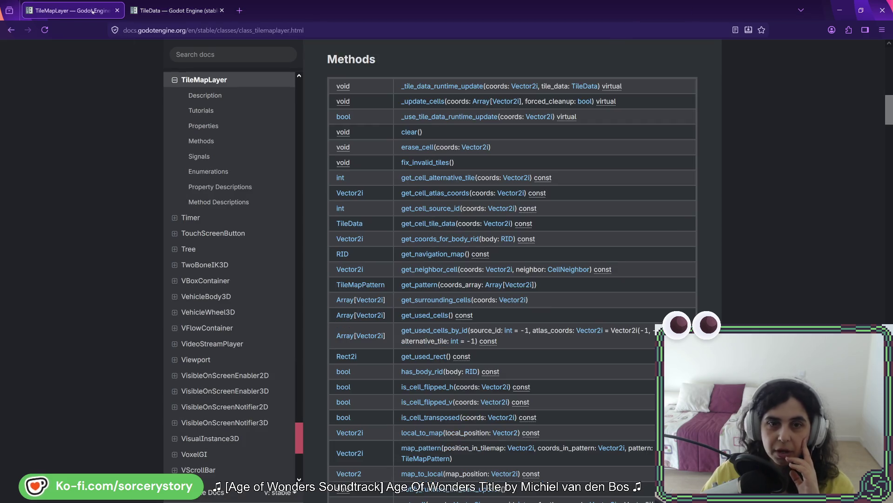
scroll(465, 259, up, 2)
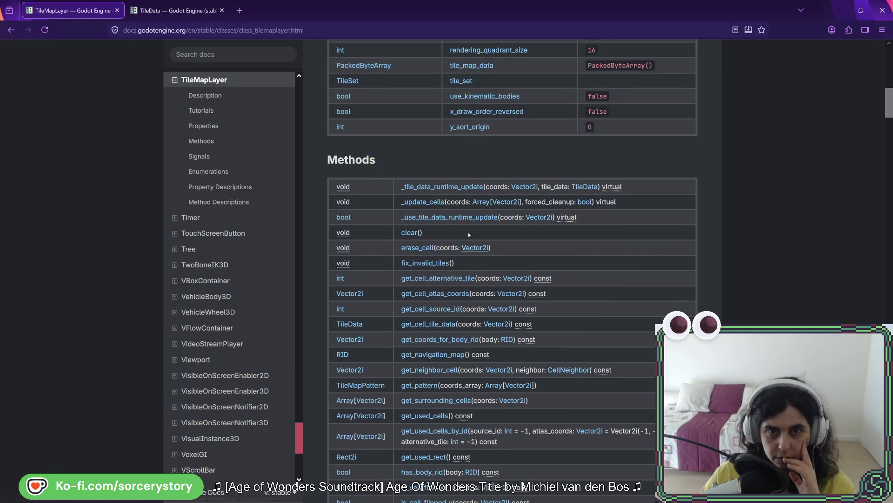
click(467, 187)
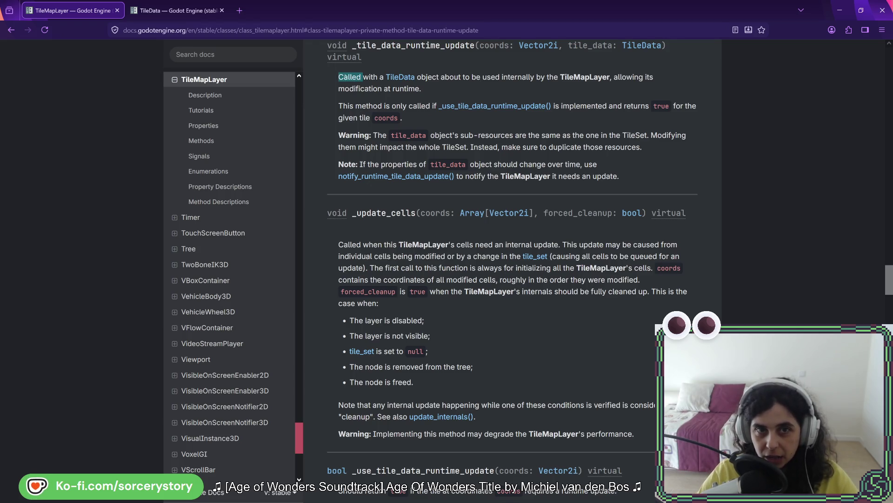
mouse_move(383, 77)
mouse_down()
mouse_move(646, 76)
mouse_move(368, 88)
mouse_move(387, 89)
mouse_move(386, 106)
mouse_move(673, 106)
mouse_move(345, 112)
mouse_move(378, 117)
mouse_up()
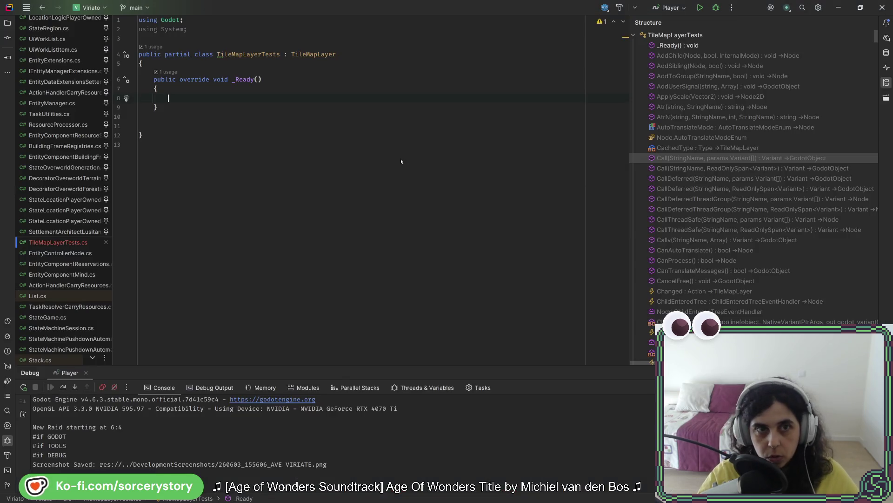
Add a GetCellTileData call preceded by Vector2I coord = new Vector2I(1, 1).
text(get)
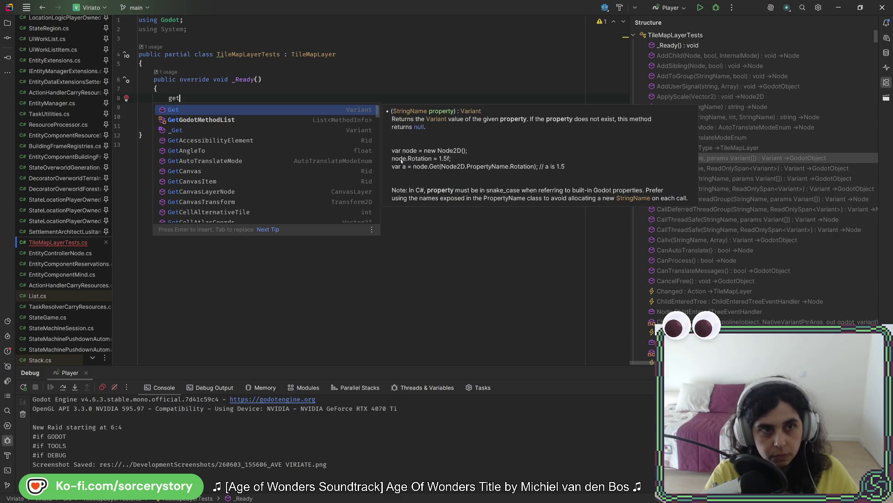
text(TileD)
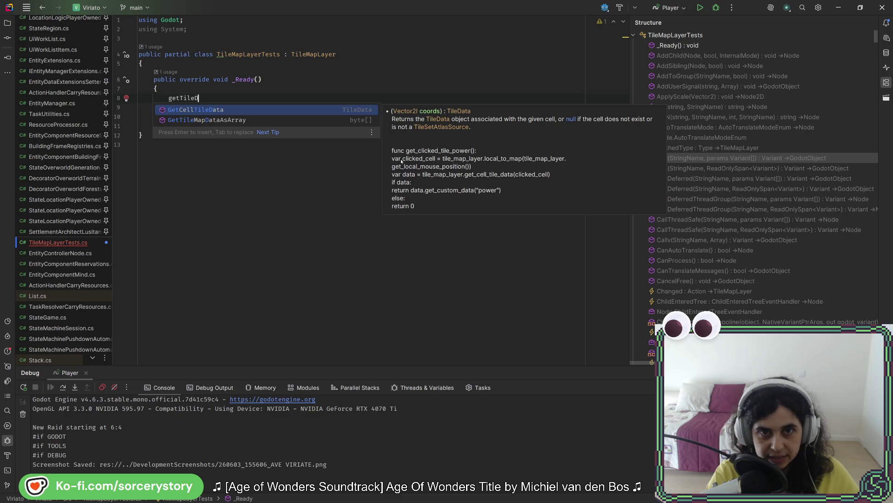
key(Return)
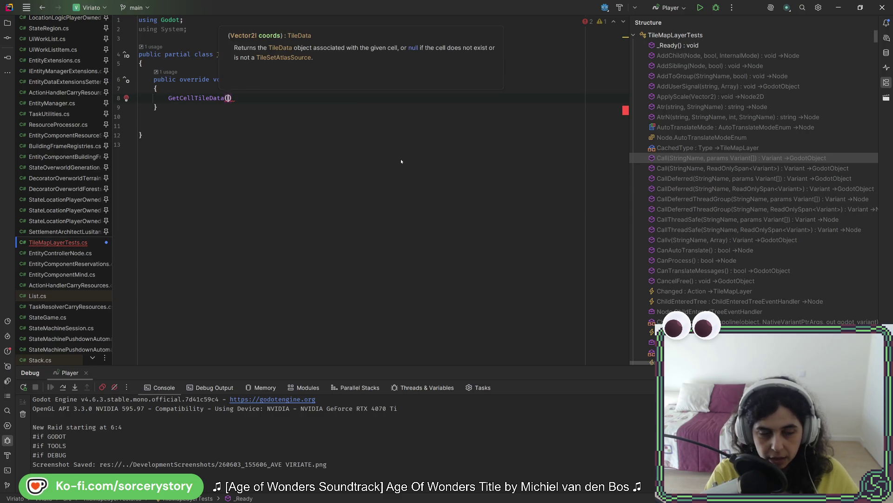
key(Home)
key(Return)
key(Return)
key(Up)
key(Up)
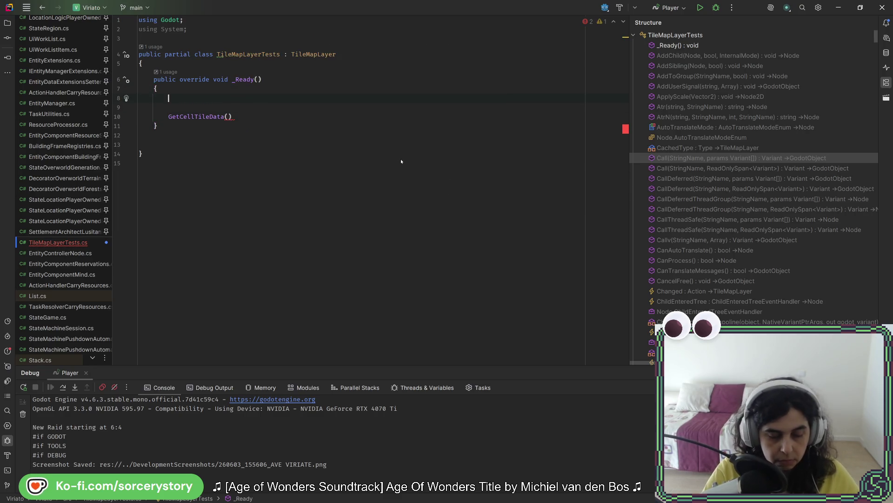
text(Vec)
key(Down)
key(space)
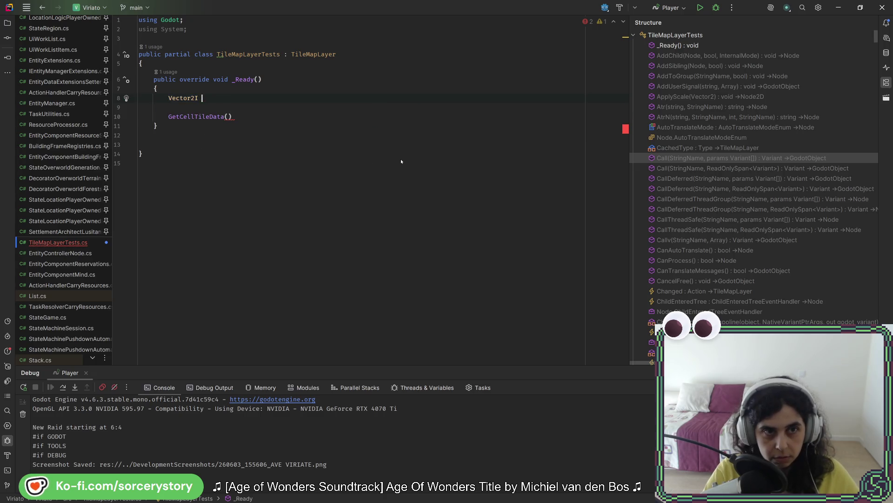
text(coord = new)
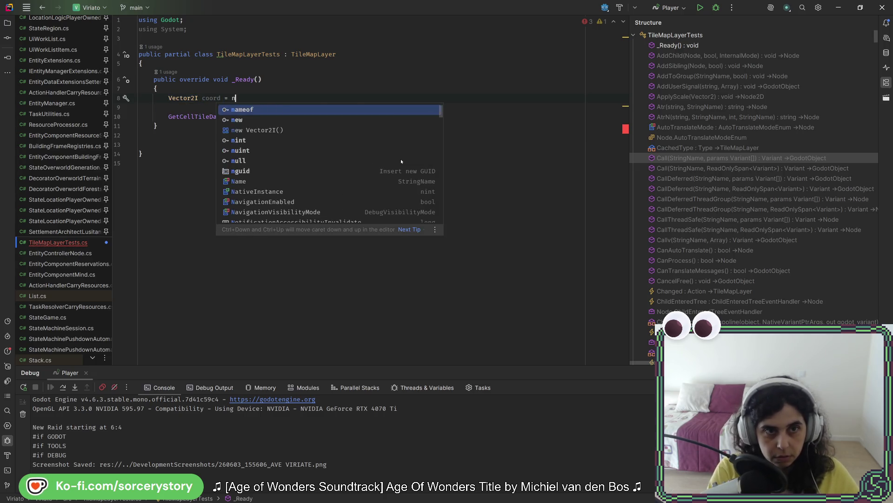
key(Tab)
text(1)
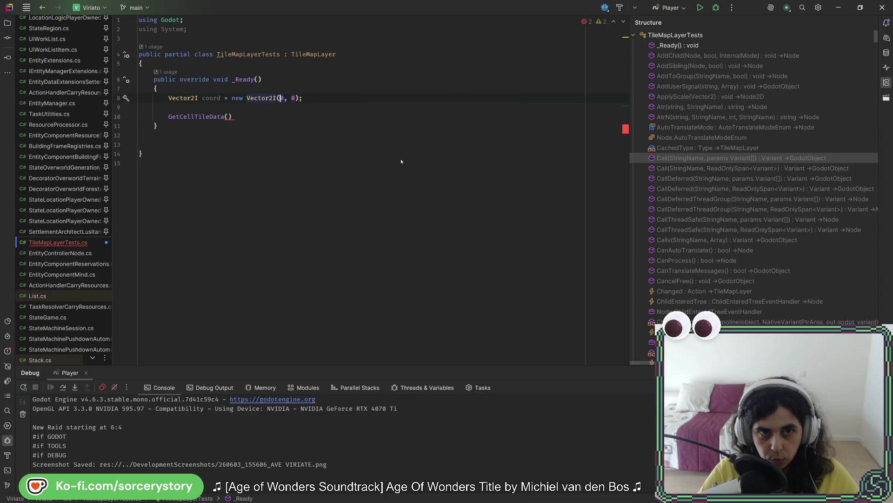
key(Tab)
text(1)
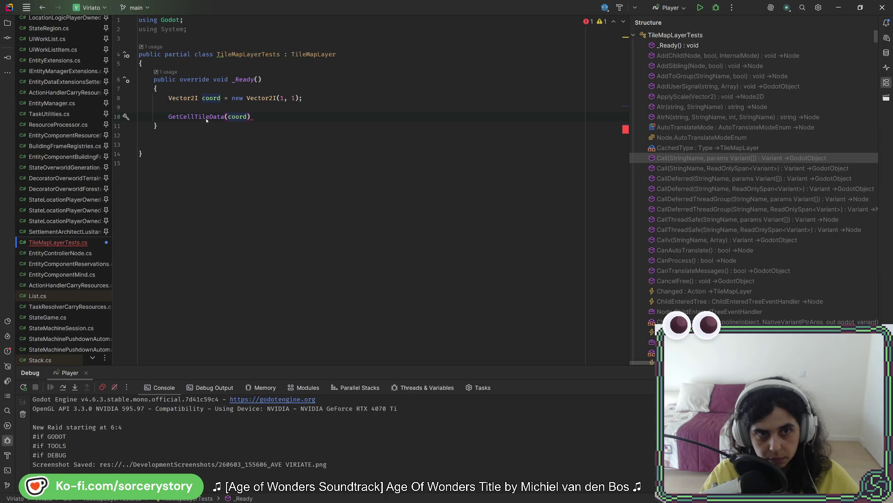
Store the GetCellTileData(coord) result in a TileData variable named tileData.
click(163, 116)
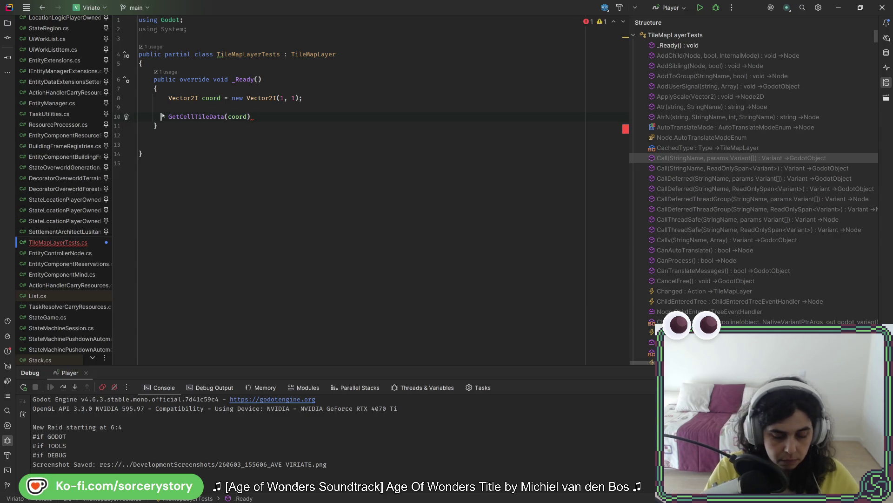
text(TileData ti)
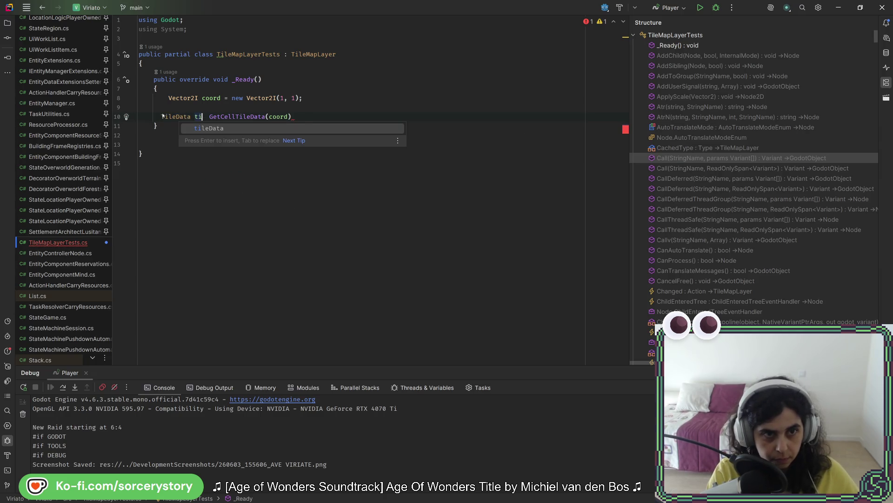
key(Return)
text(=)
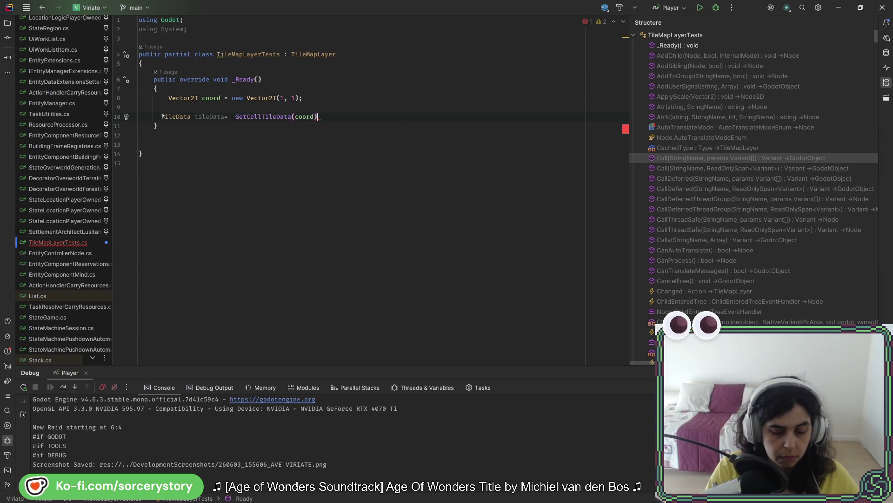
key(alt+Tab)
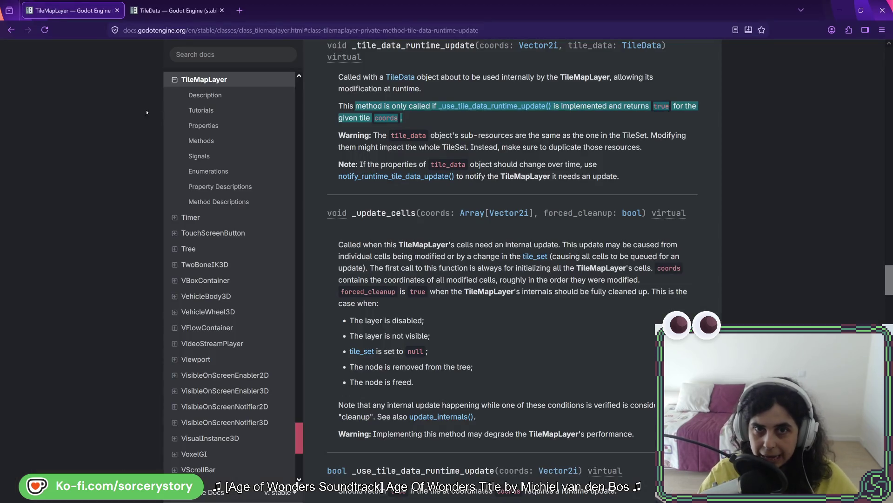
Look up _use_tile_data_runtime_update, typing _use in the script and reading its docs description.
key(alt+Tab)
text(_use)
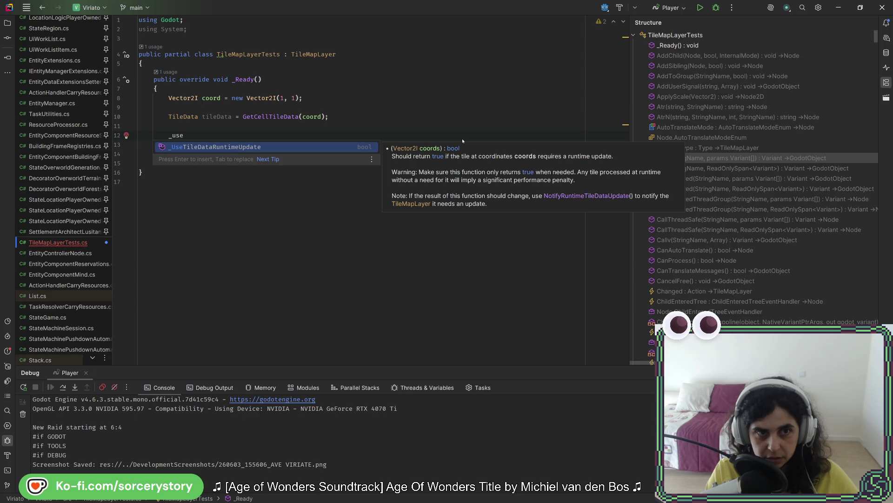
key(alt+Tab)
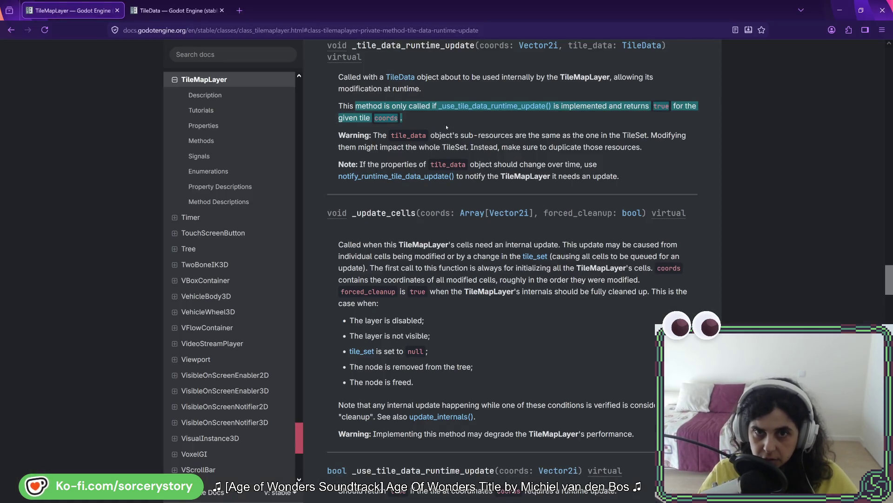
click(539, 108)
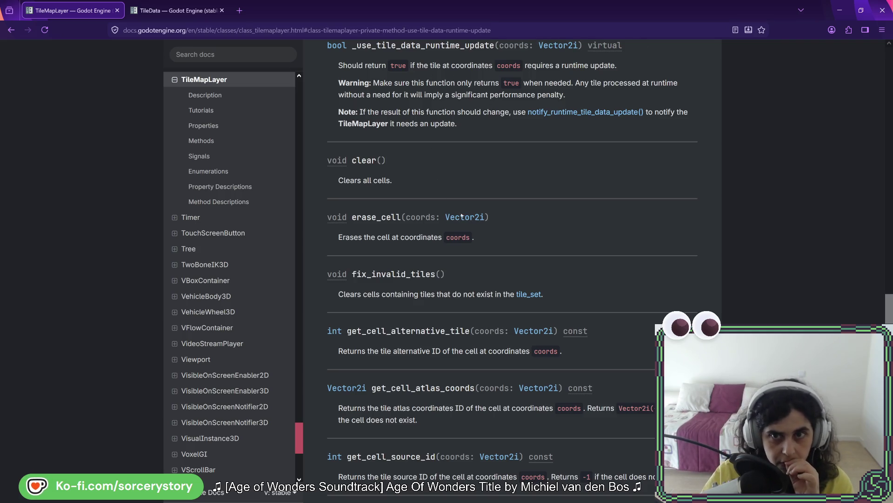
Return to the top of the TileMapLayer page and scroll to the Methods table.
key(Home)
scroll(609, 217, down, 6)
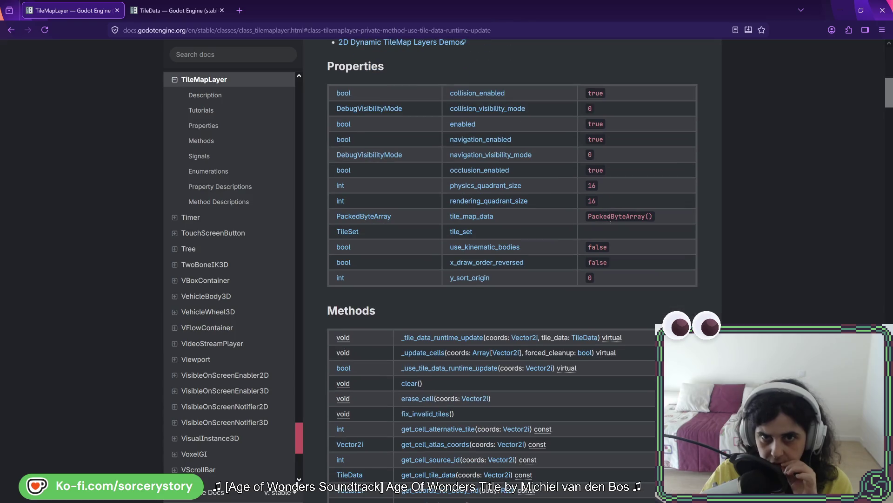
scroll(608, 217, down, 4)
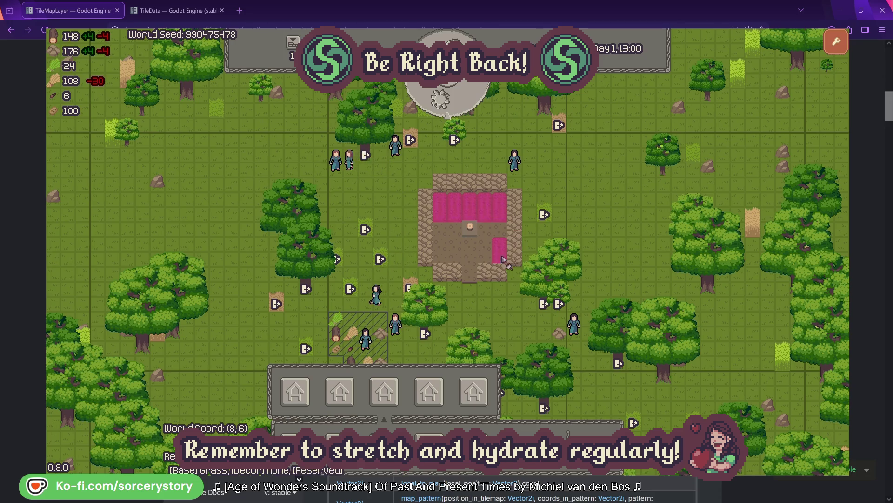
Place pink tiles in and beside the house, plus two millstone markers below it.
click(485, 259)
click(453, 263)
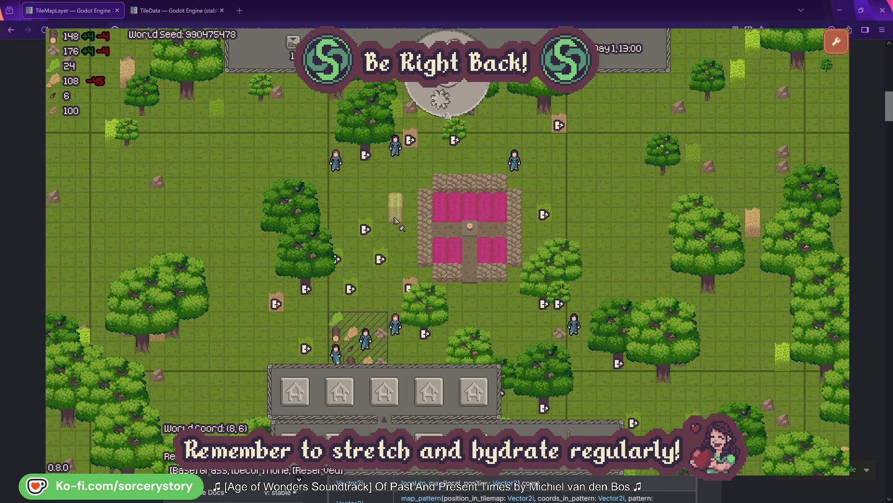
drag(396, 220, 397, 252)
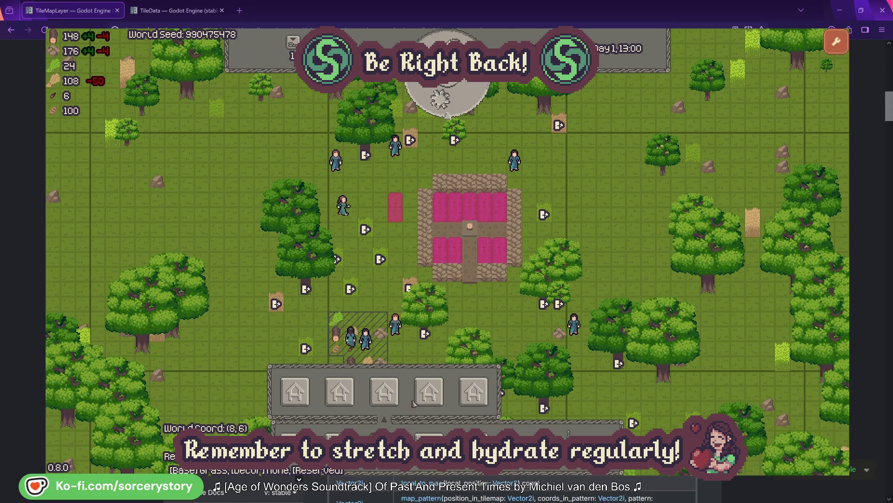
click(437, 400)
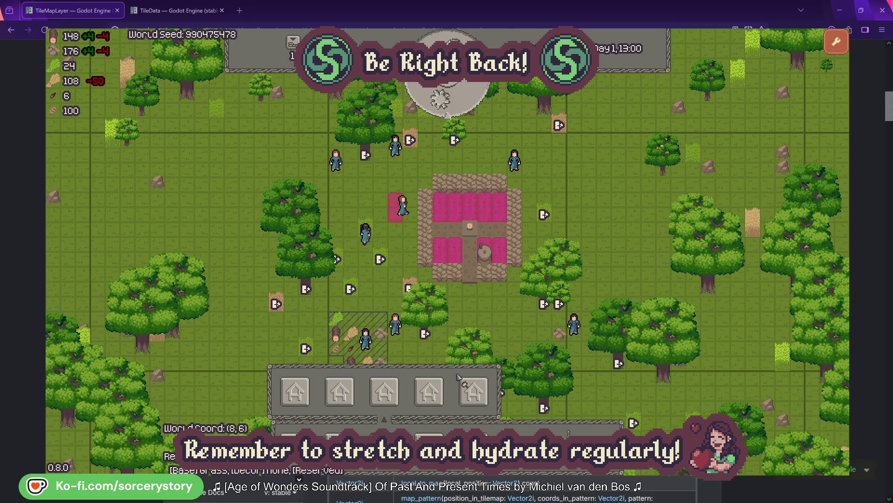
click(466, 323)
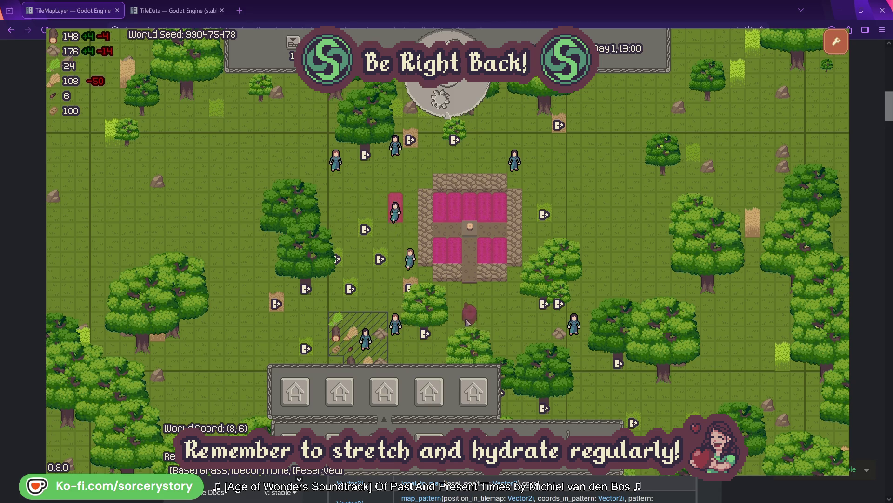
click(511, 325)
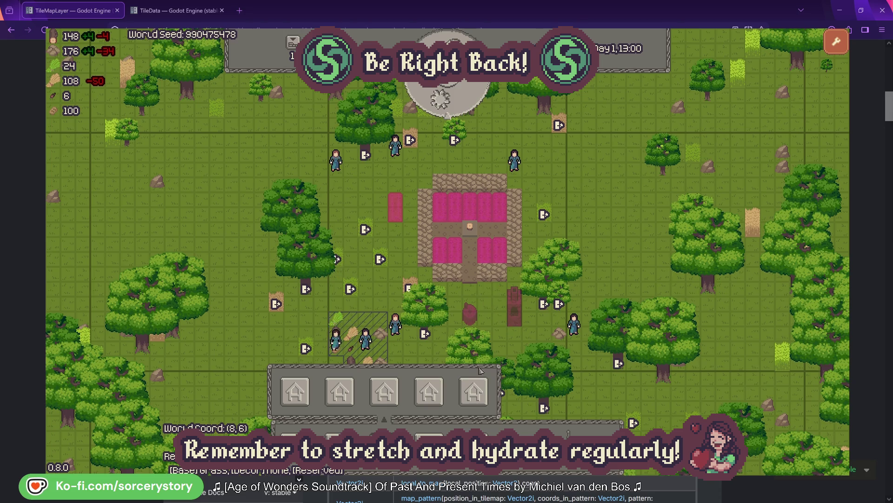
right_click(502, 393)
drag(509, 369, 479, 303)
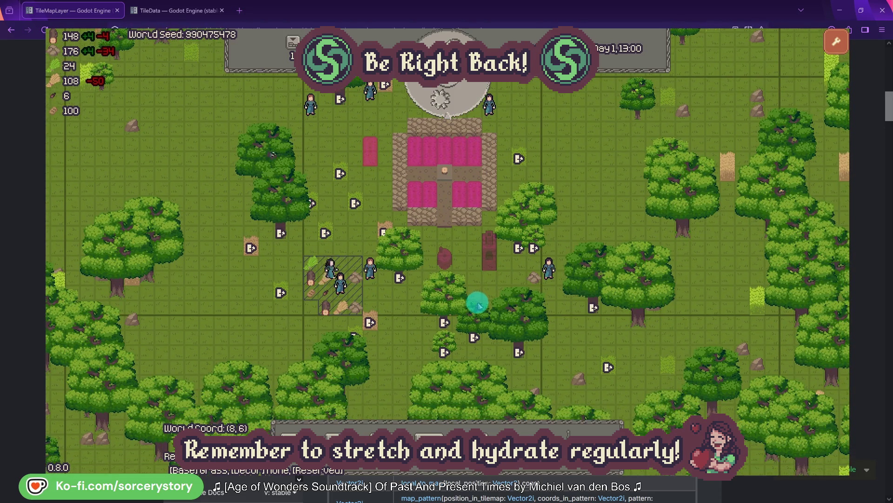
Advance the clock hour by hour into Day 2 until it reads 19:00.
click(456, 109)
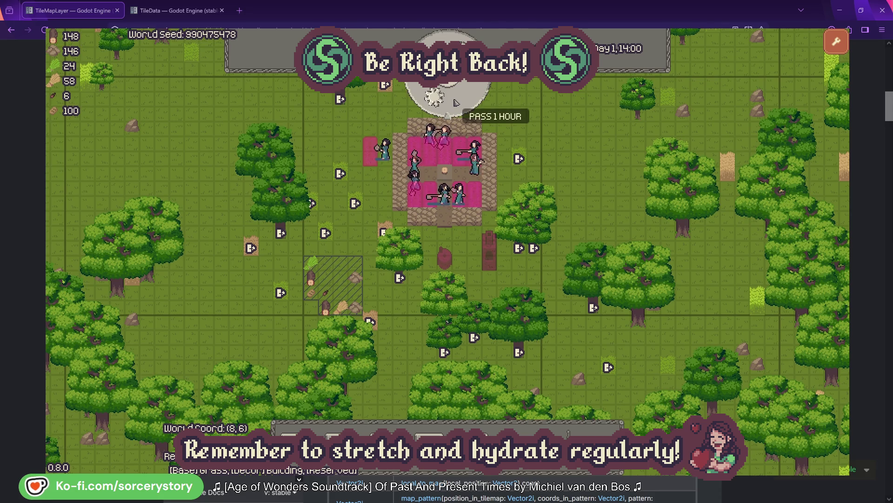
click(455, 101)
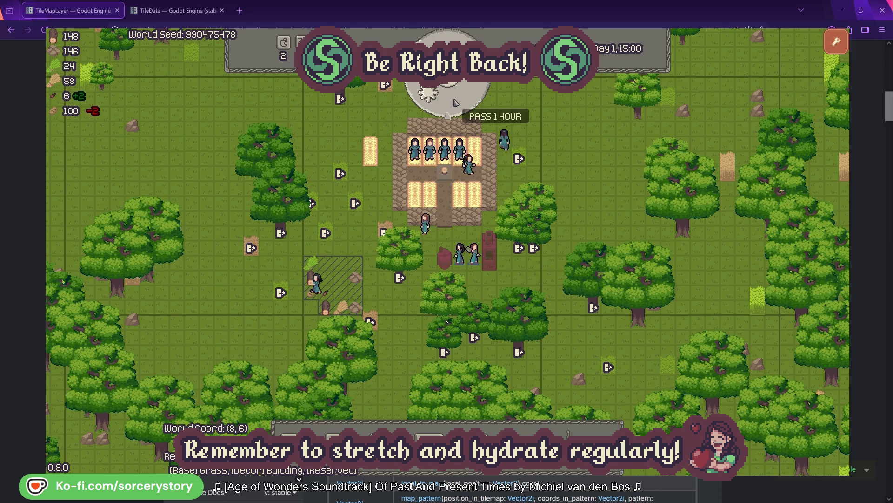
click(455, 102)
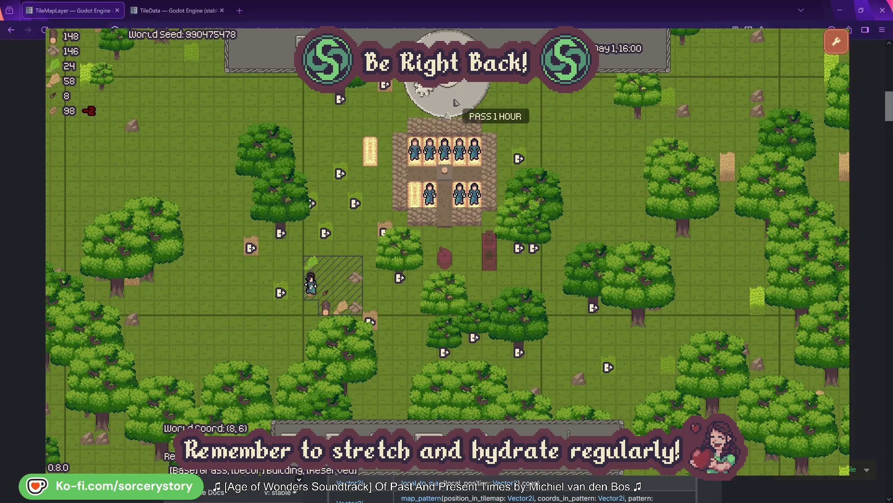
click(455, 102)
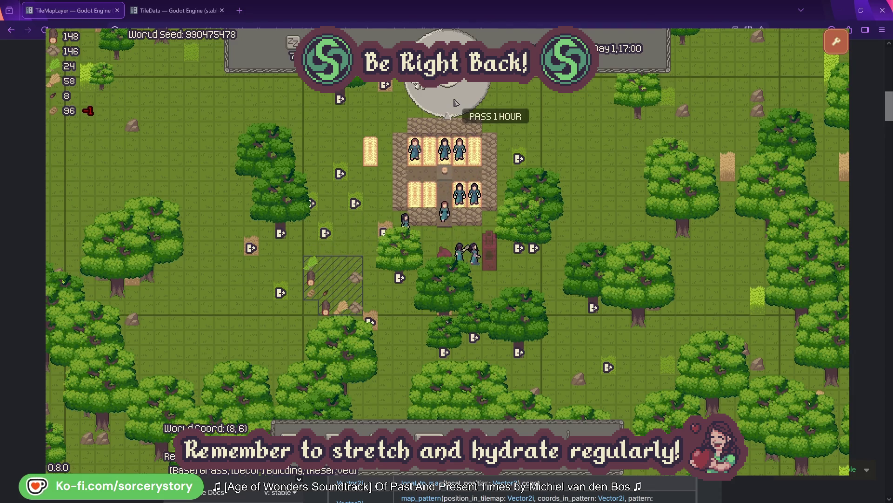
click(455, 102)
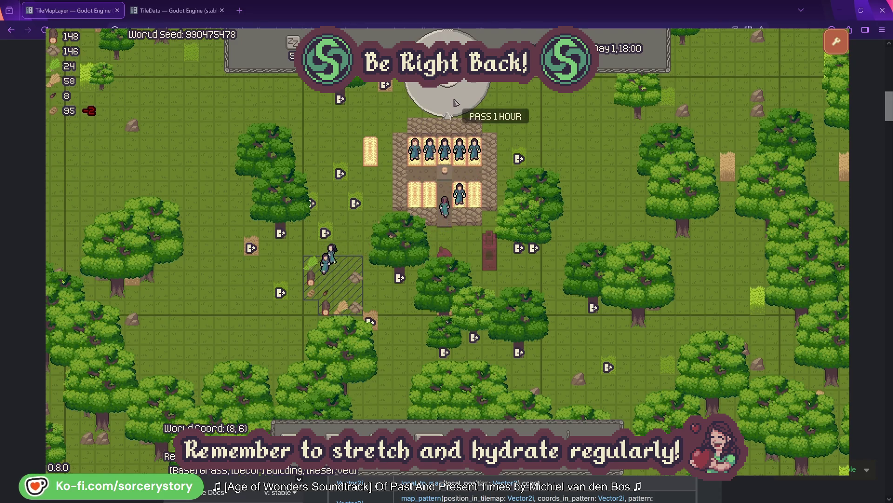
click(455, 102)
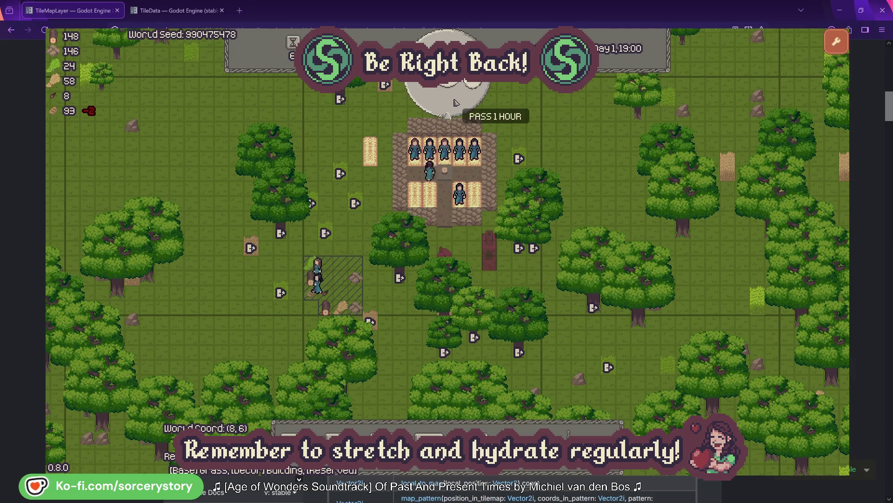
click(455, 102)
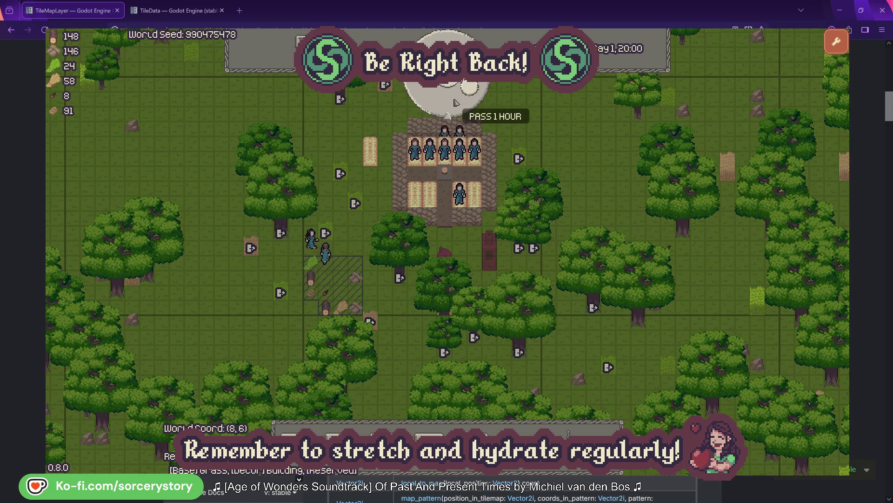
click(455, 102)
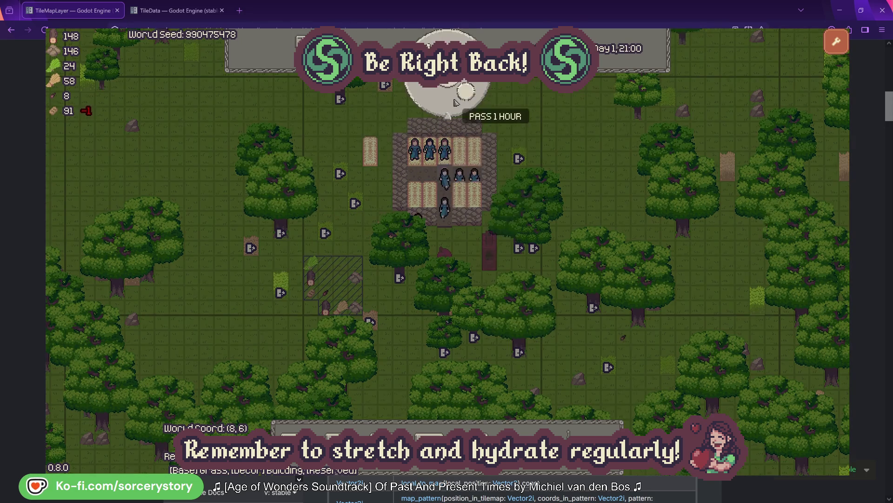
click(455, 102)
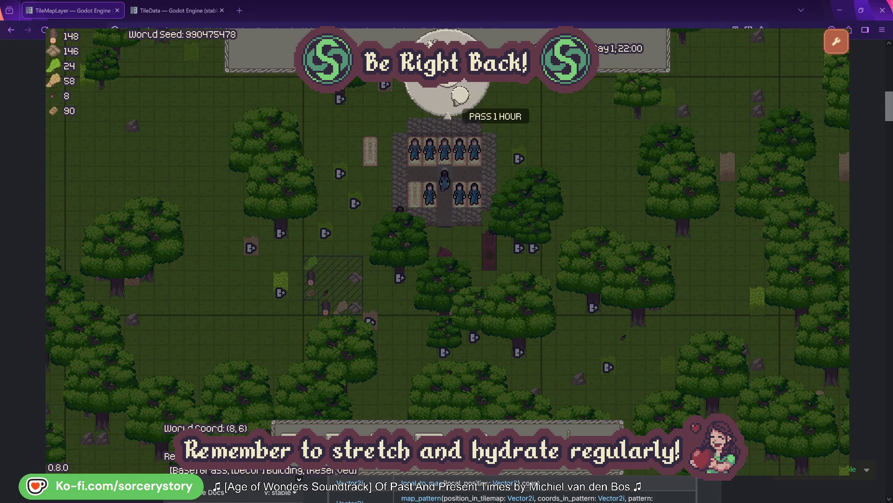
click(456, 99)
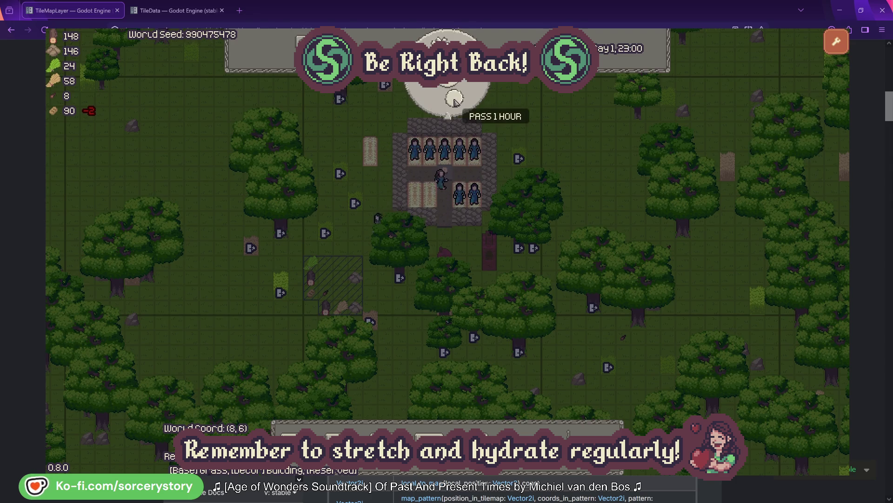
click(455, 100)
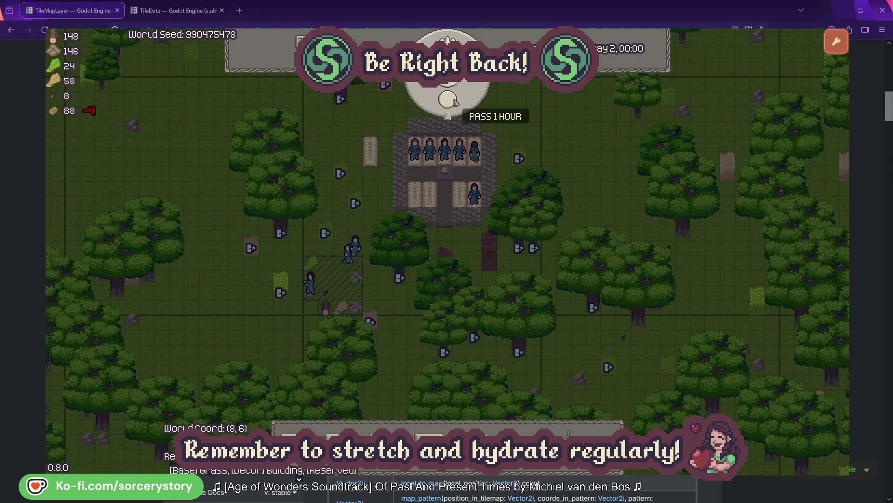
click(455, 101)
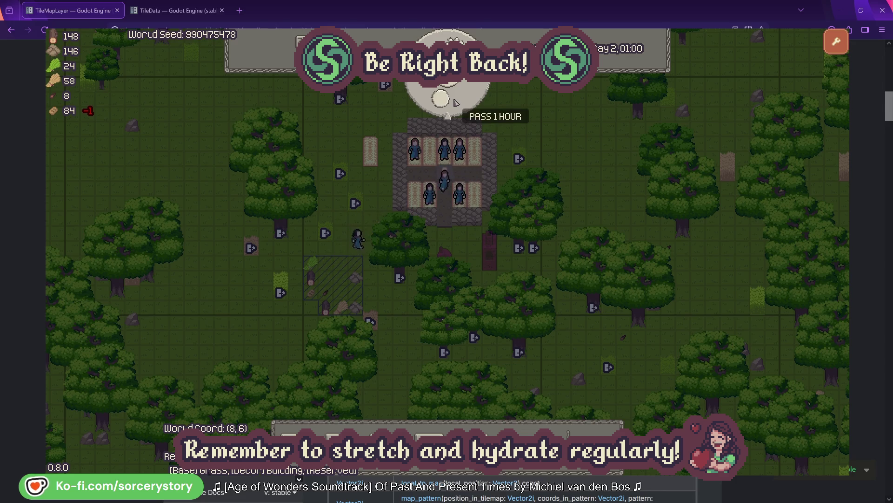
click(456, 102)
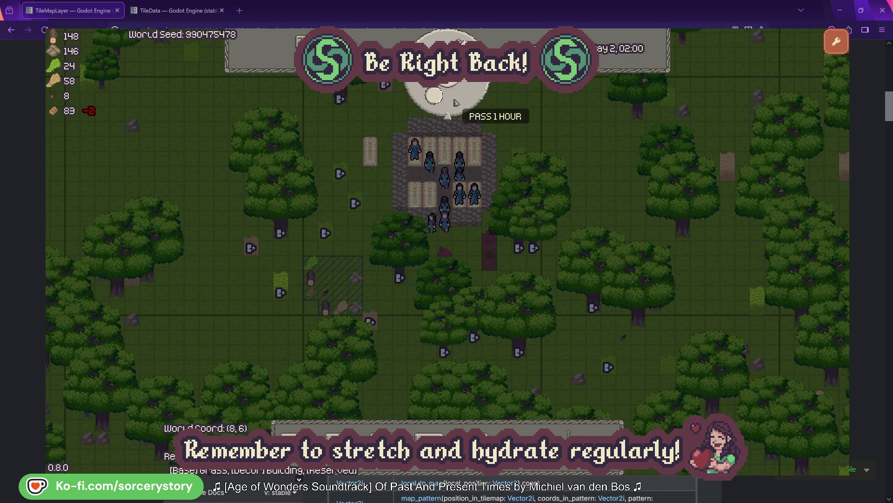
click(456, 102)
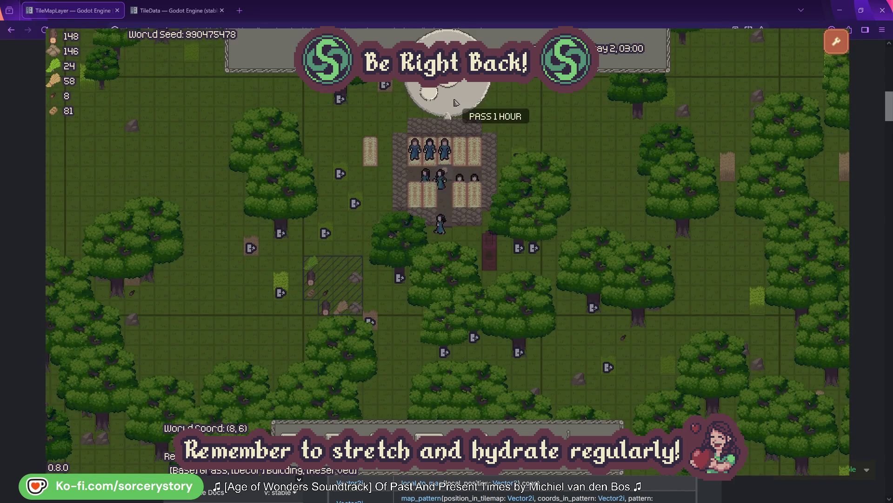
click(456, 102)
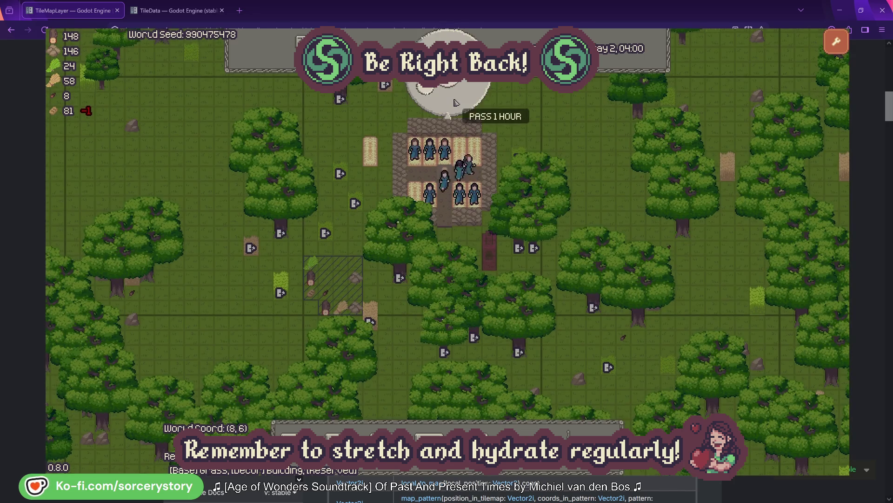
click(456, 102)
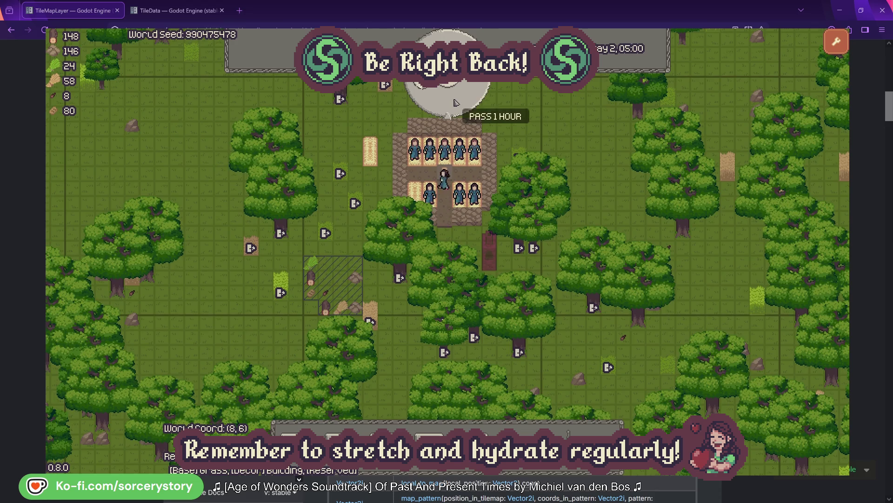
click(456, 102)
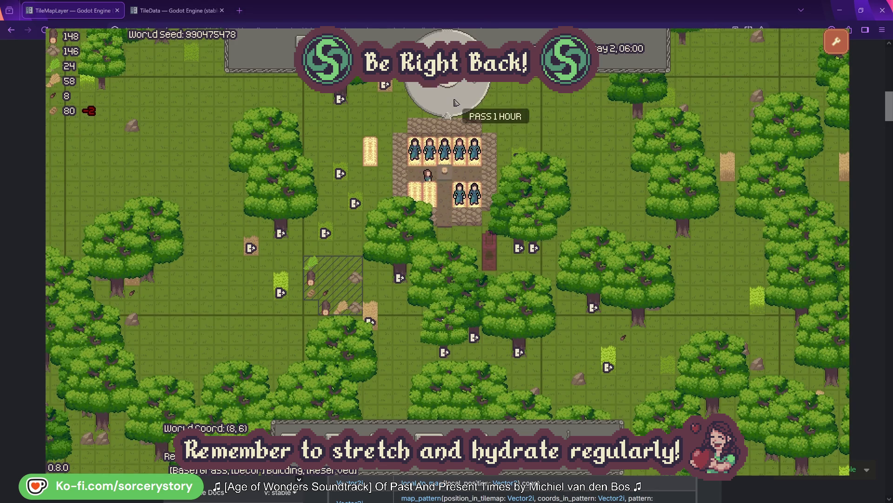
click(456, 103)
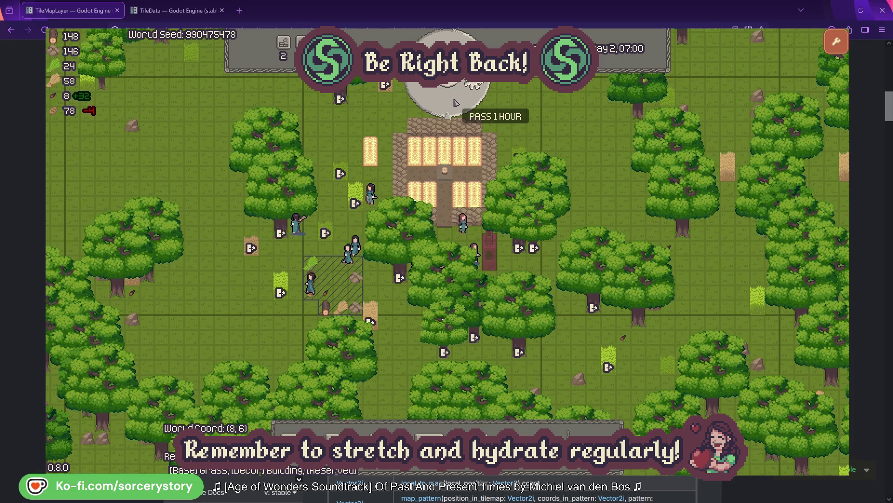
click(456, 102)
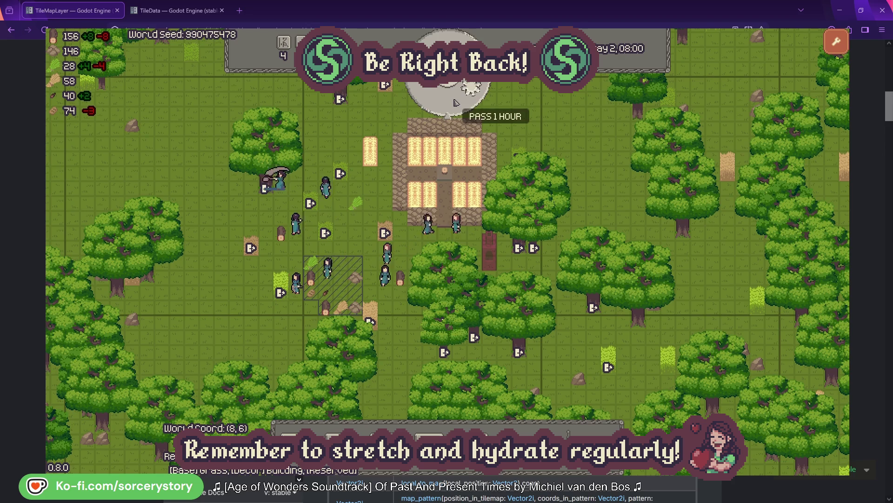
click(456, 102)
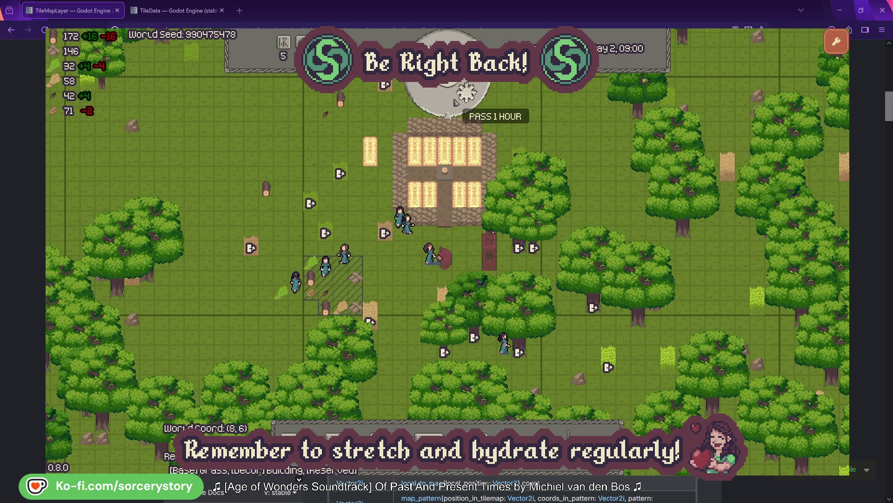
click(456, 103)
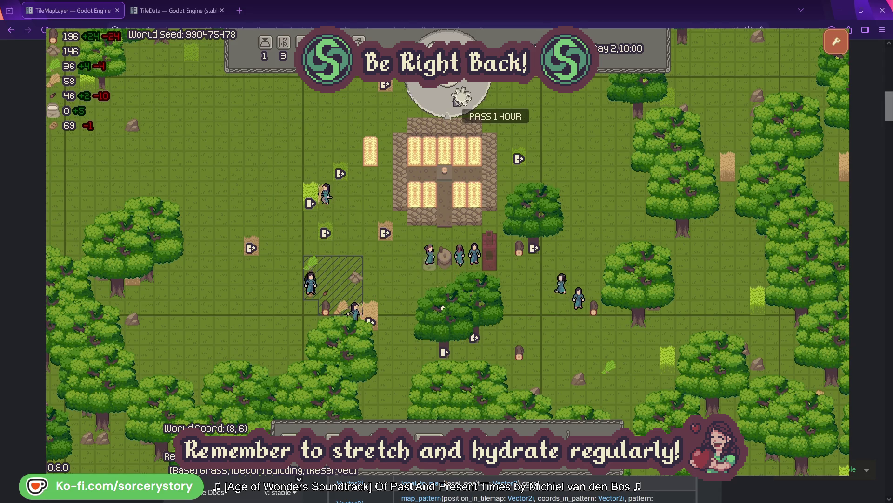
click(456, 99)
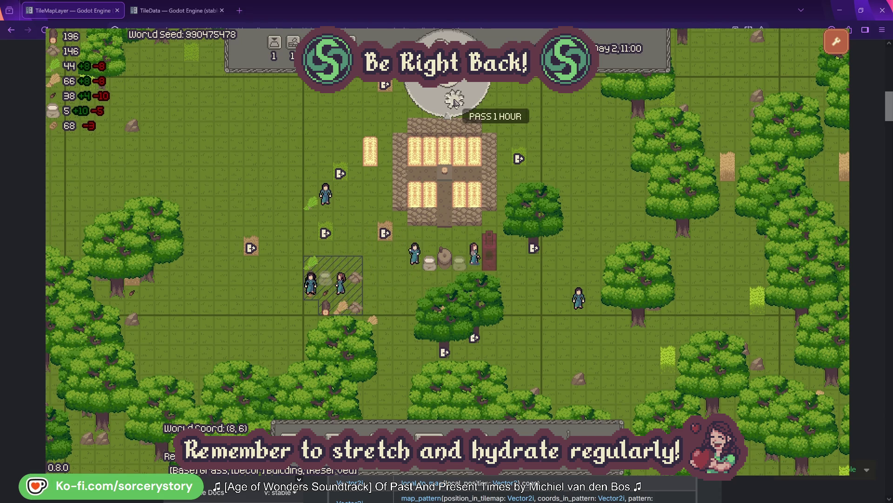
click(456, 101)
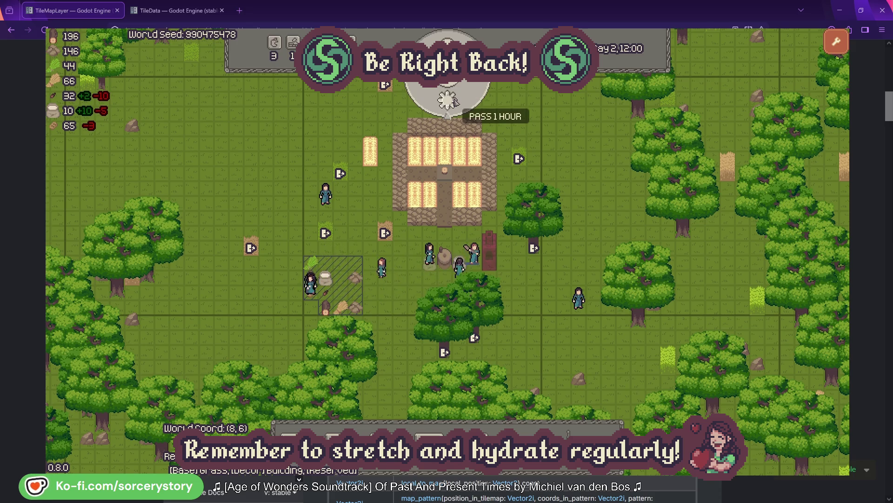
click(456, 102)
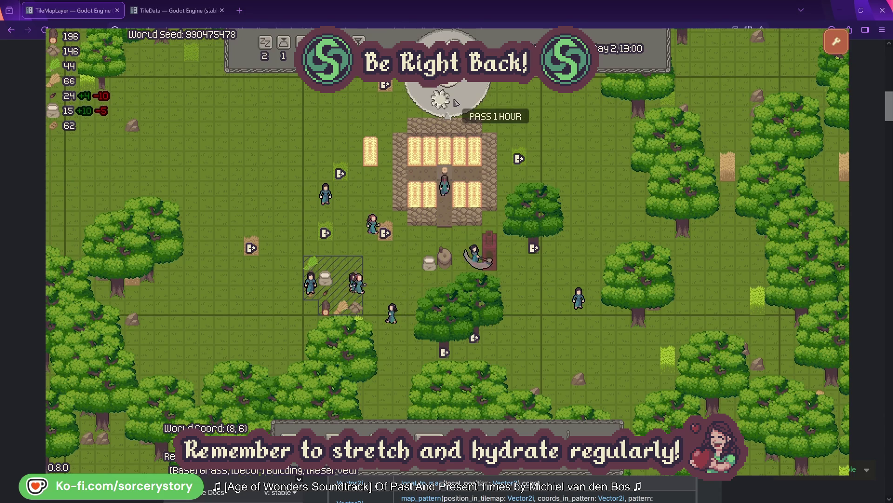
click(457, 102)
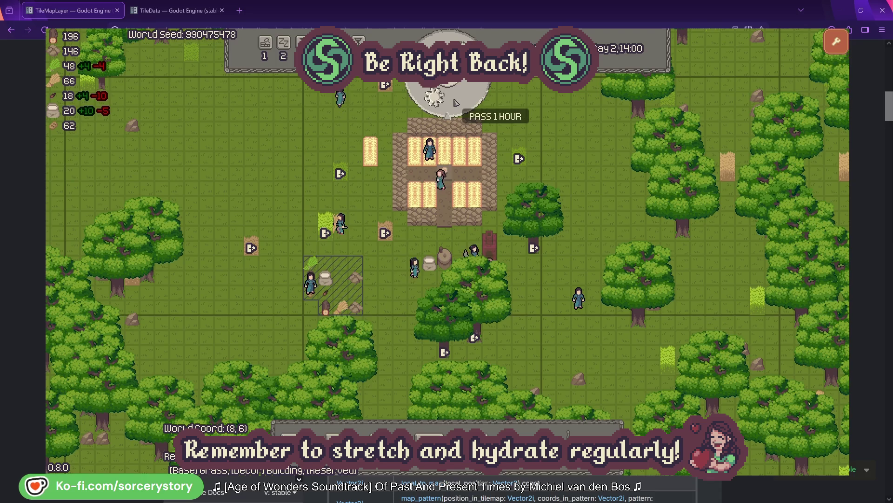
click(456, 102)
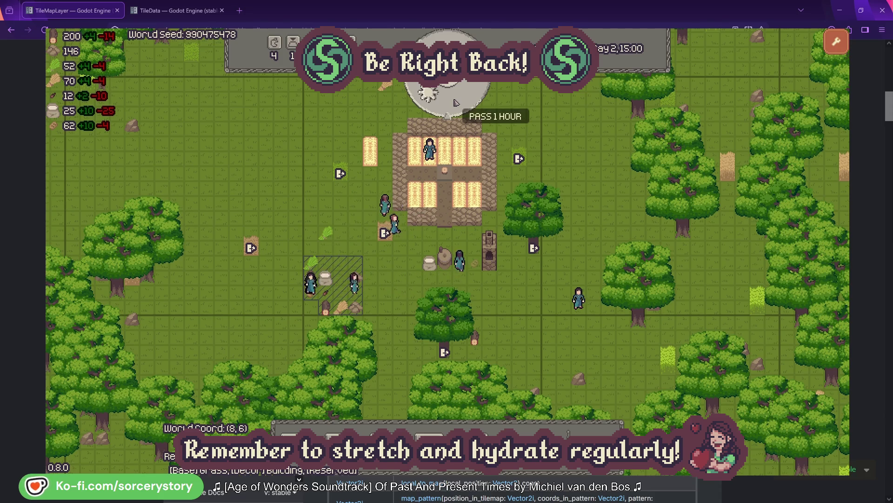
click(456, 101)
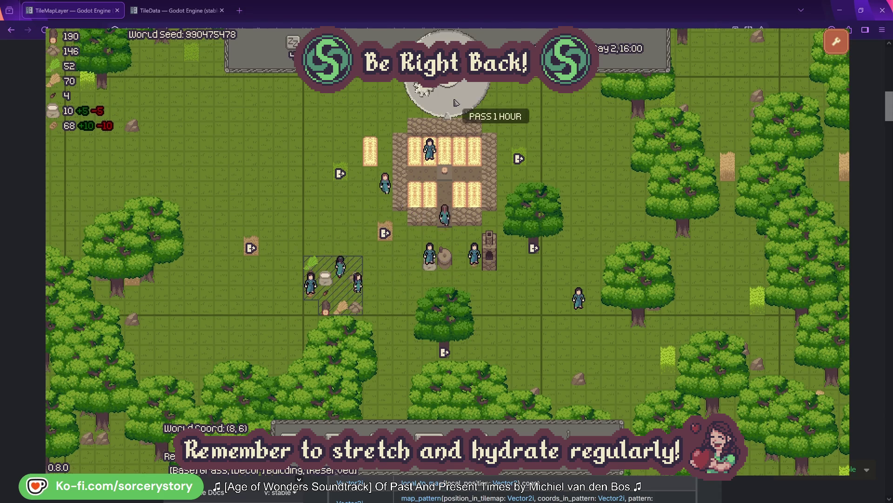
click(456, 101)
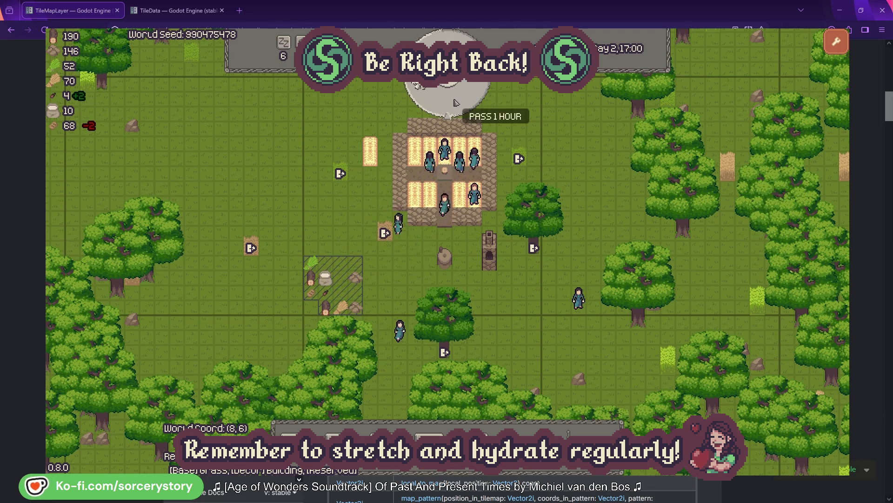
click(456, 101)
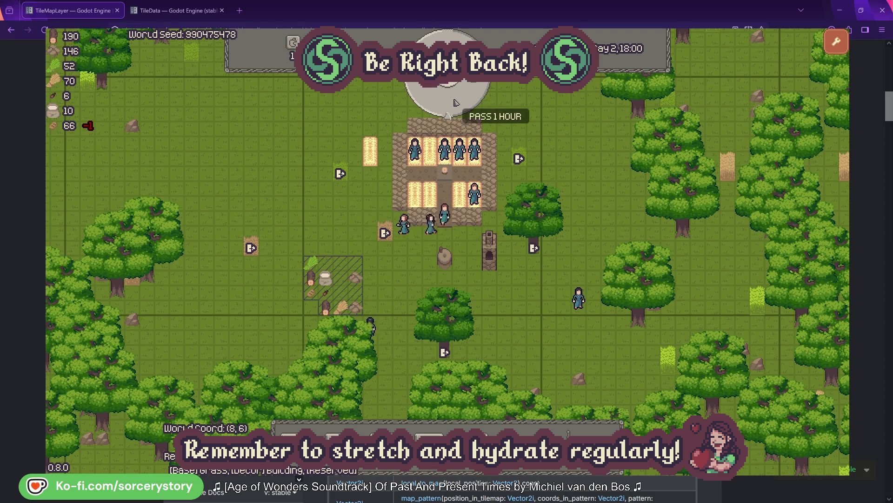
click(456, 101)
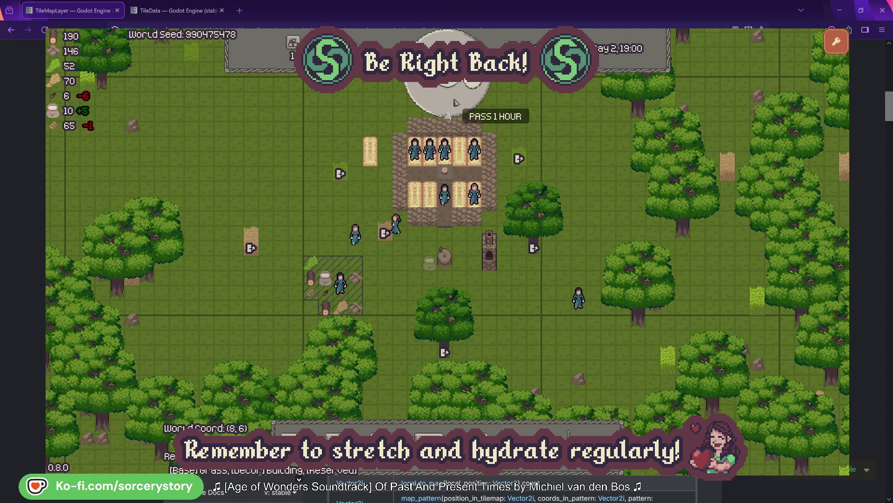
Restart the game on a fresh map and order villagers to clear trees.
key(r)
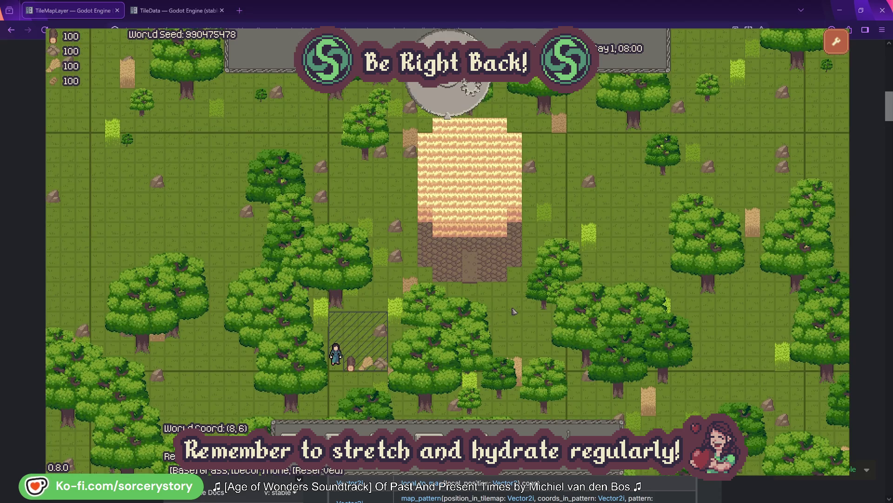
click(473, 433)
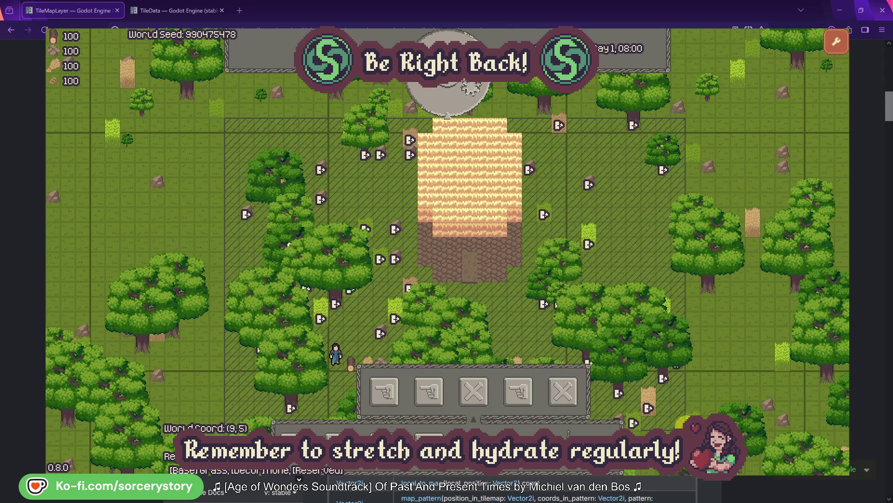
click(651, 425)
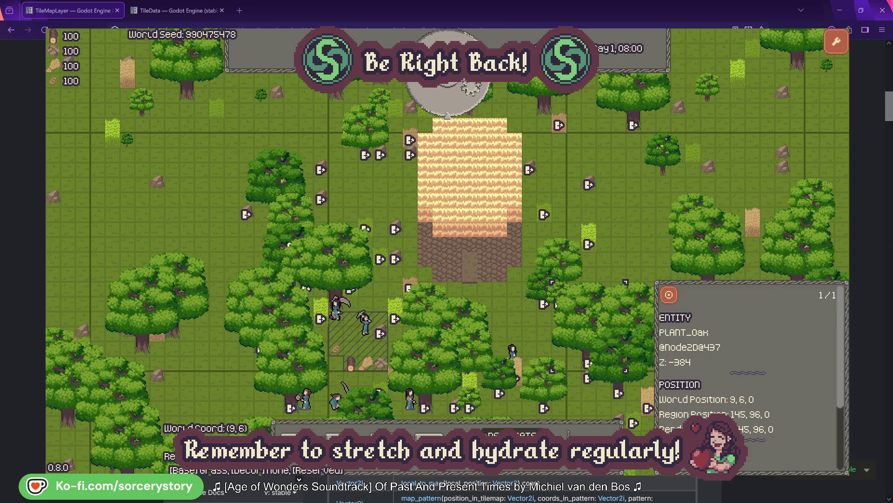
Advance the clock to Day 1, 13:00 and bring up the building choices.
click(475, 100)
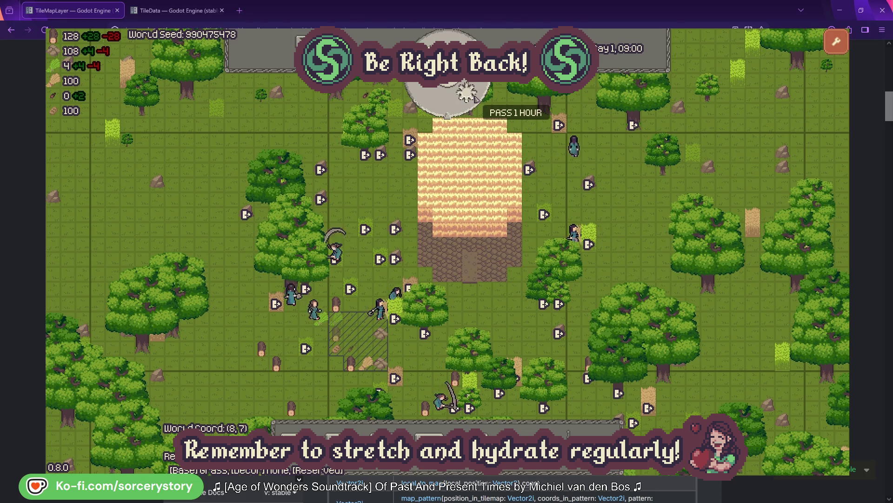
click(476, 99)
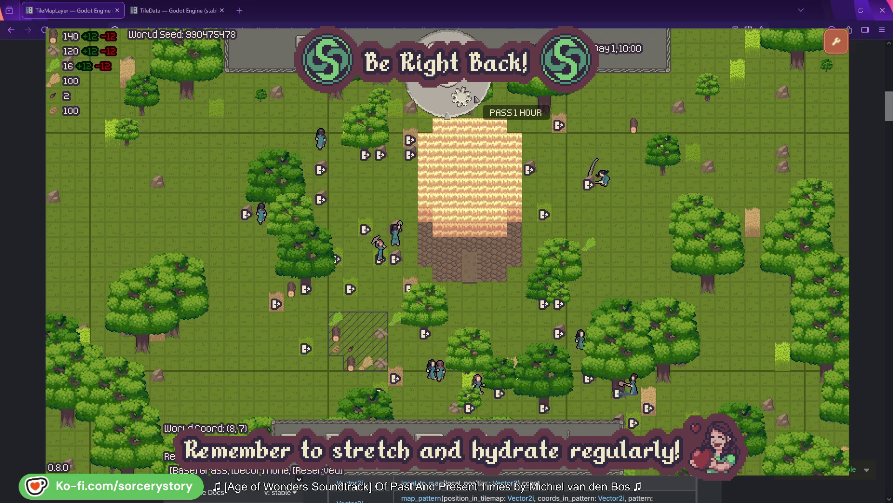
click(476, 98)
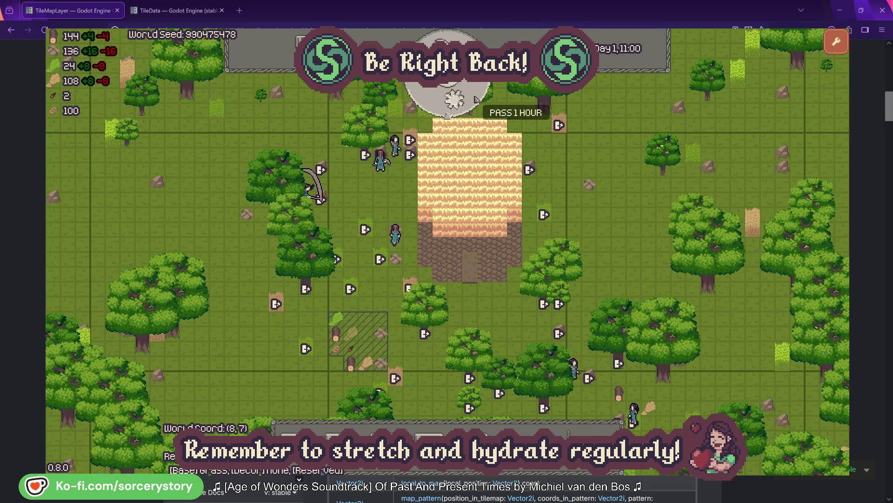
click(476, 98)
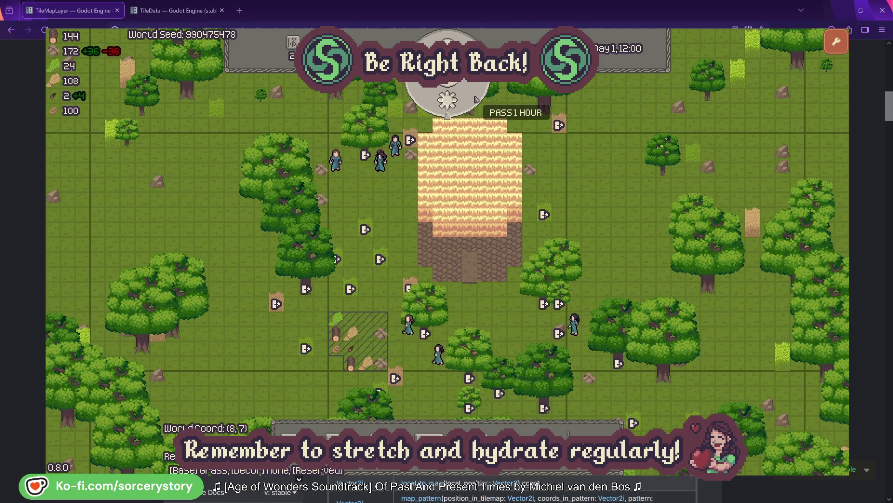
click(476, 99)
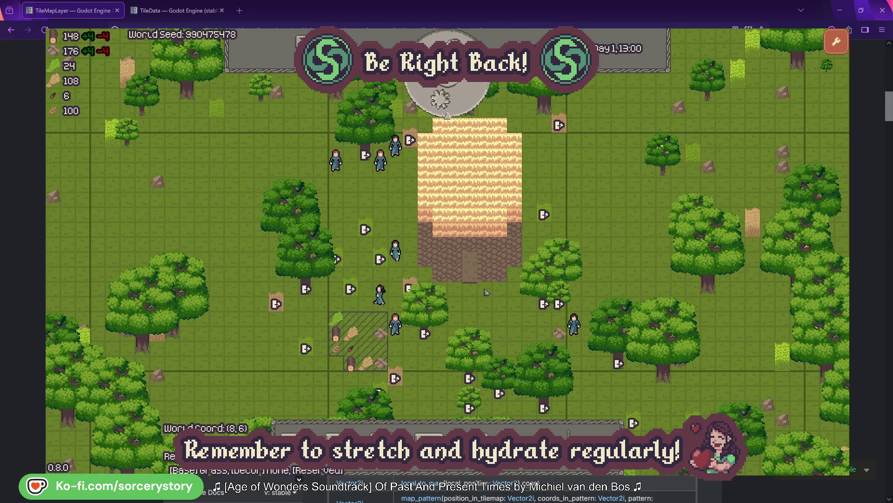
click(482, 264)
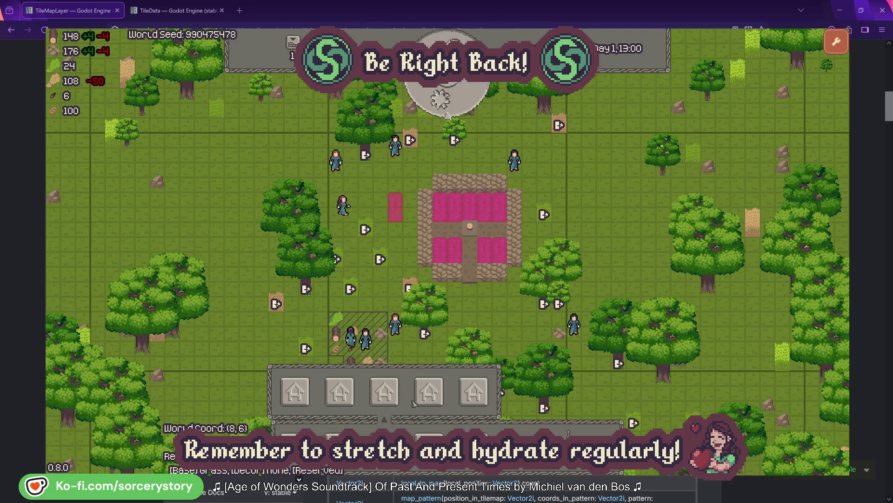
Place two fourth-type houses below the cottage and advance to Day 1, 14:00.
click(435, 397)
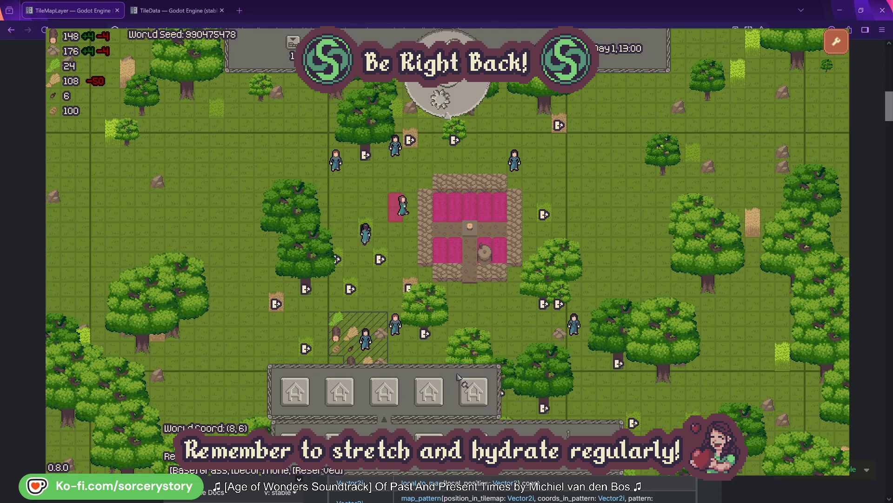
click(466, 322)
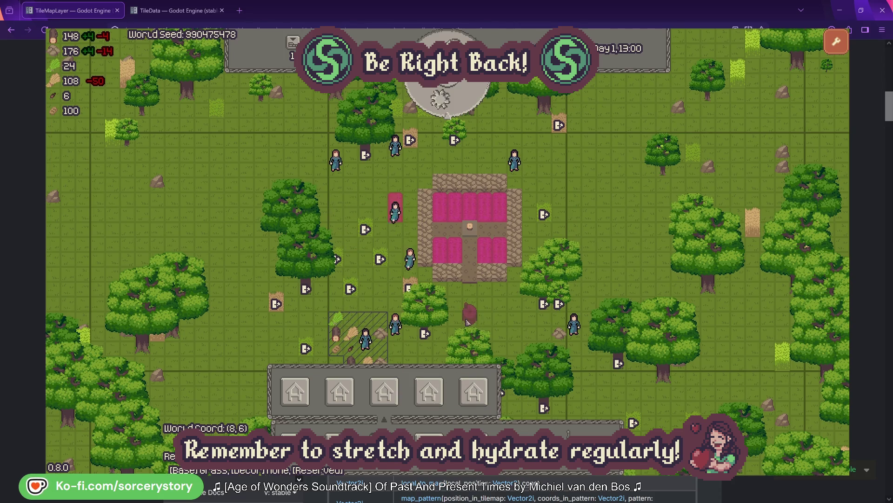
click(514, 324)
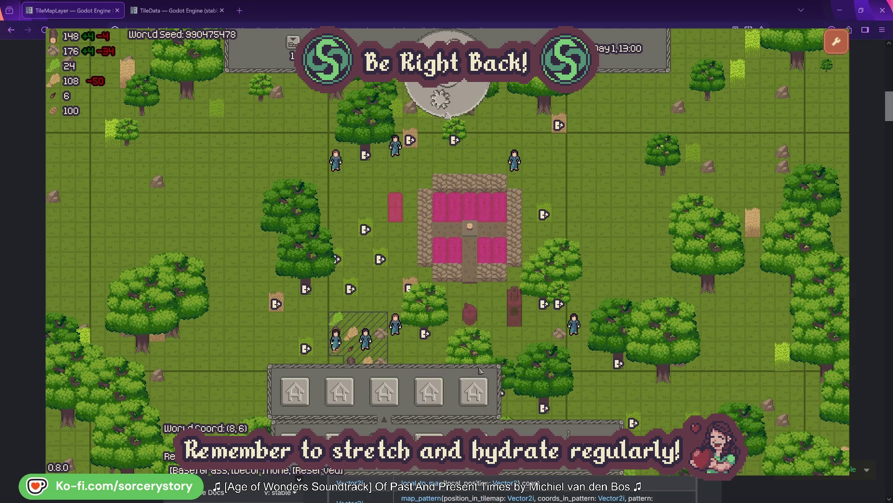
drag(503, 361, 478, 305)
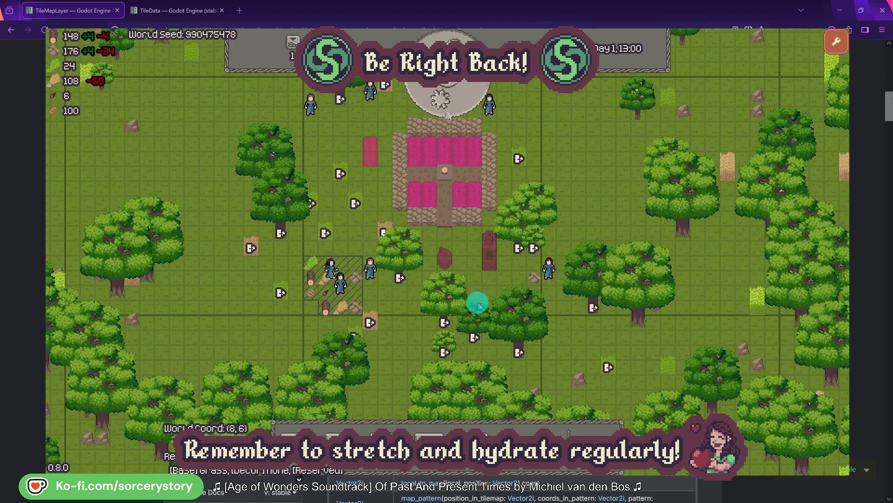
click(456, 102)
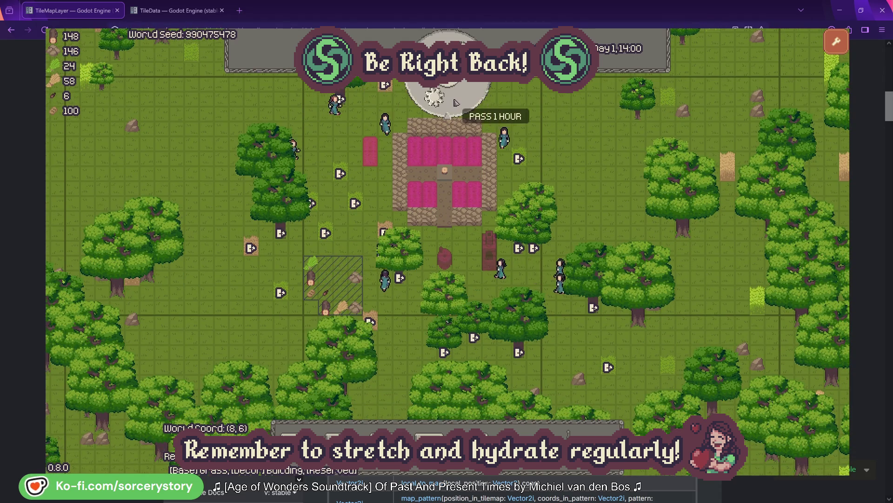
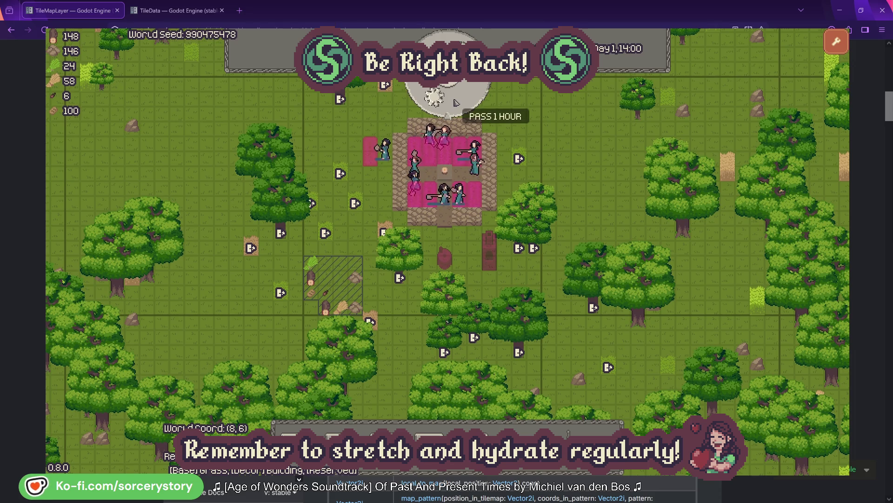
Advance the clock seven hours, from 14:00 to Day 1, 21:00, as night falls.
click(456, 102)
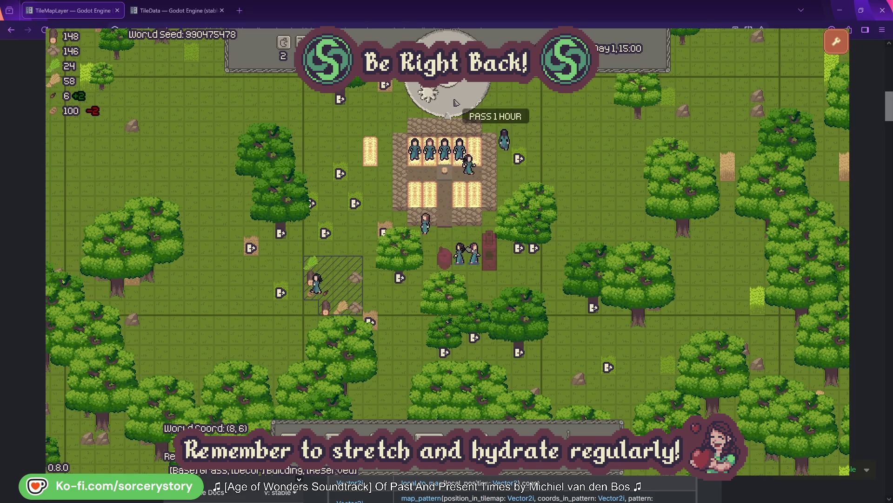
click(456, 102)
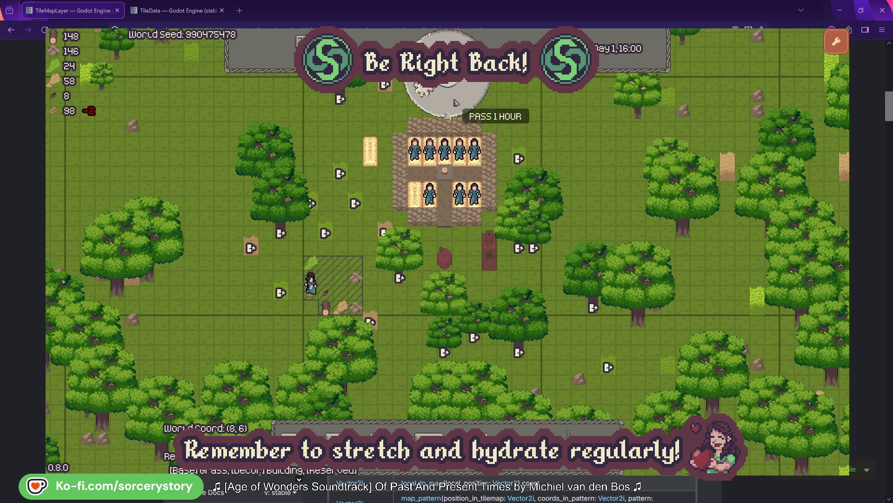
click(456, 102)
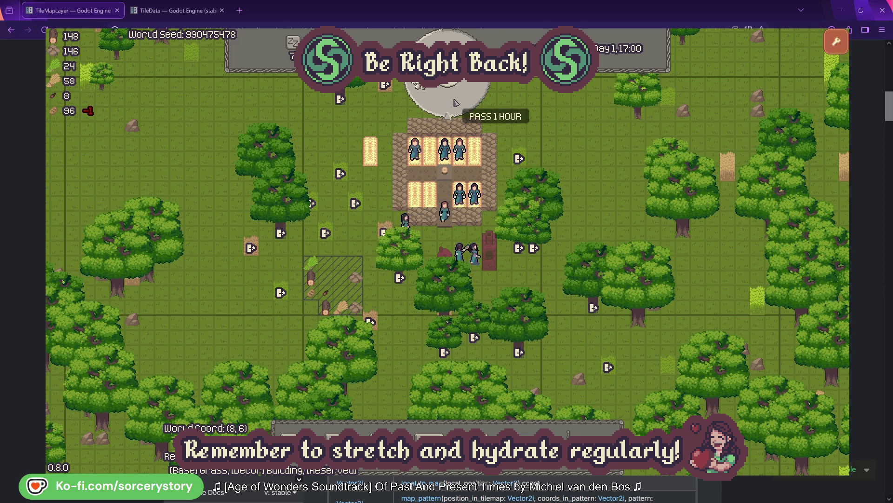
click(456, 102)
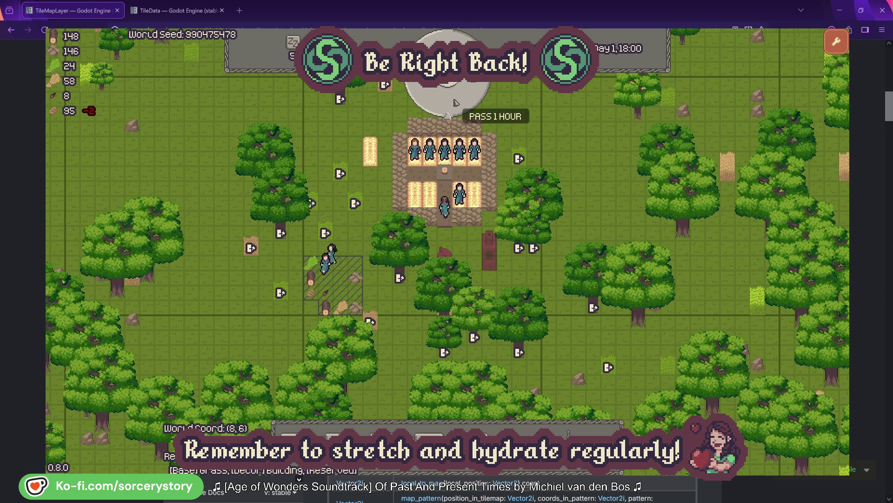
click(456, 103)
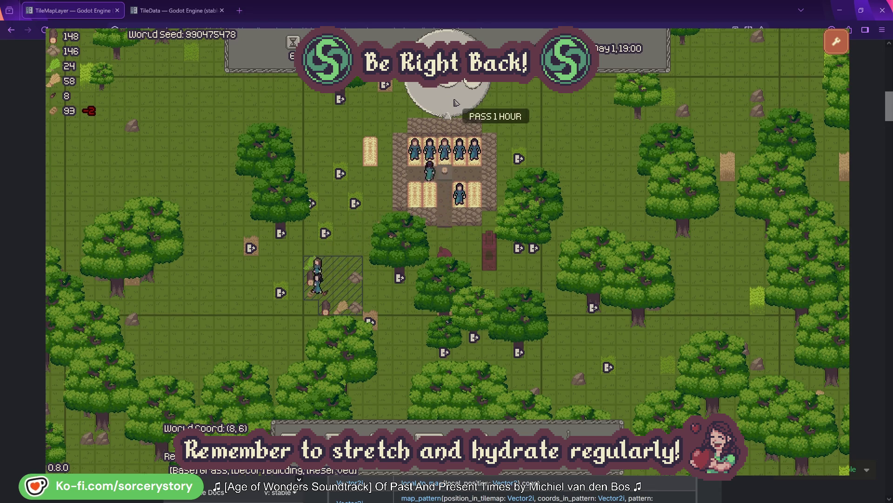
click(456, 103)
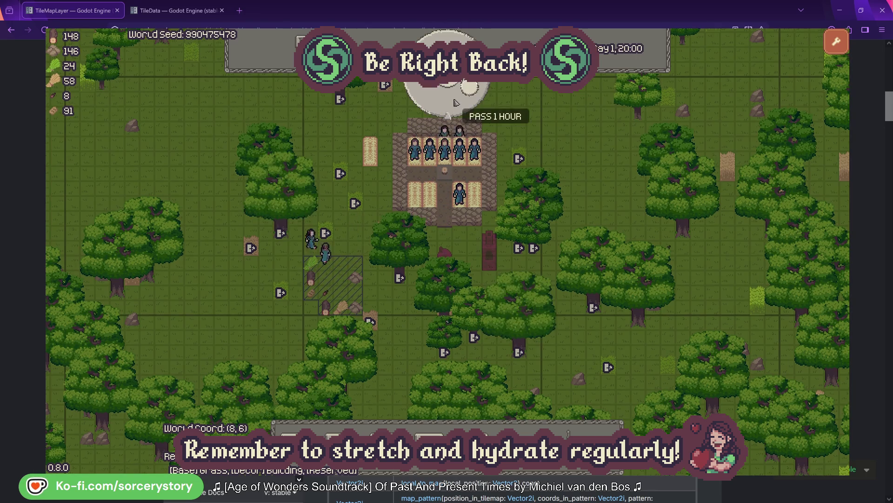
click(456, 102)
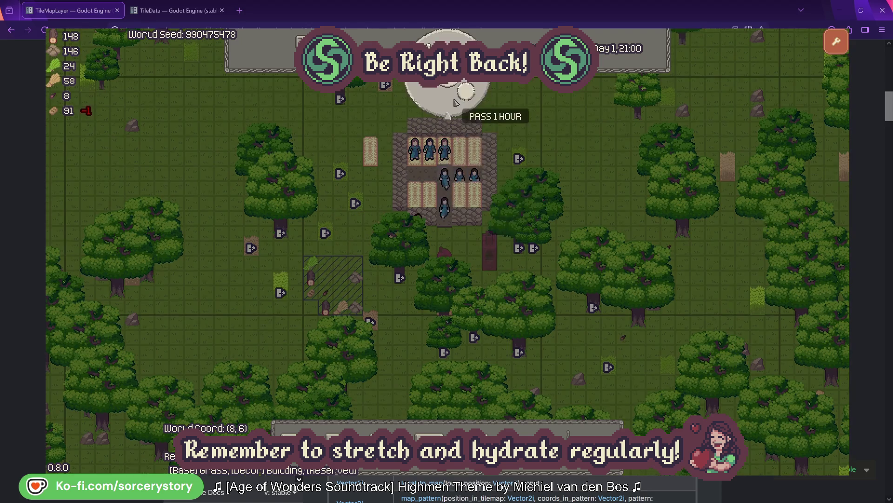
Pass nine hours from 21:00 through midnight to Day 2, 06:00 while villagers sleep.
click(456, 102)
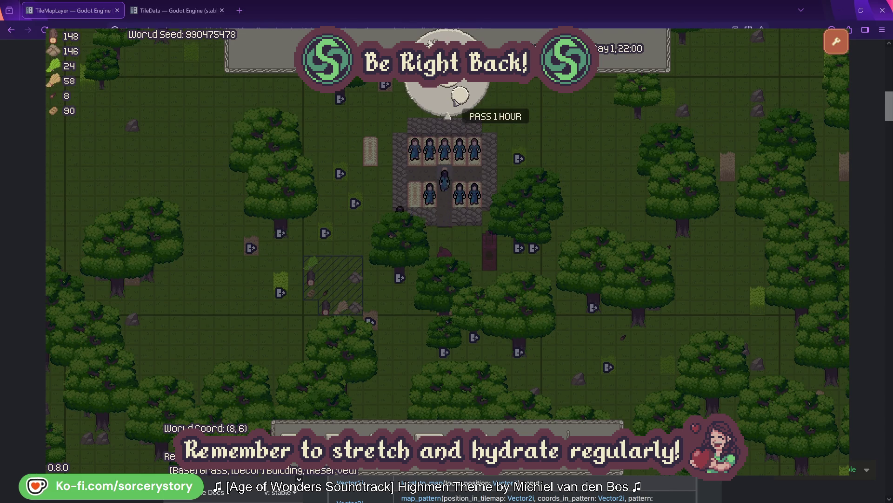
click(456, 98)
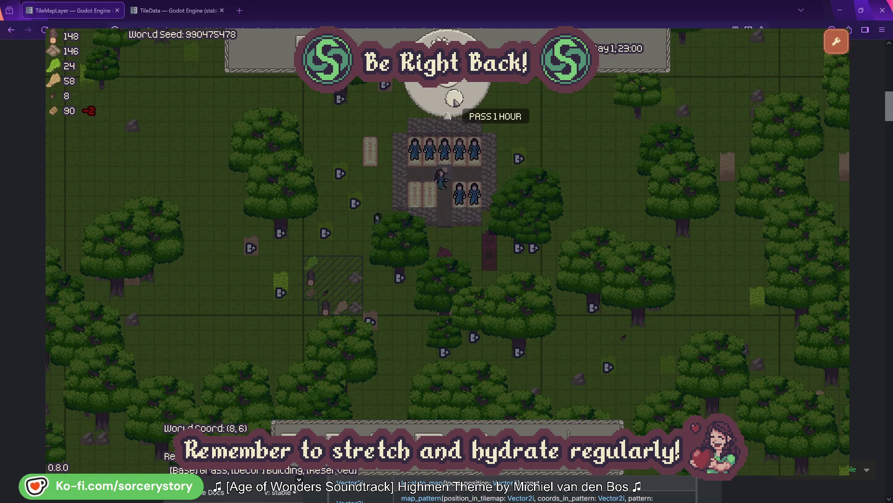
click(454, 99)
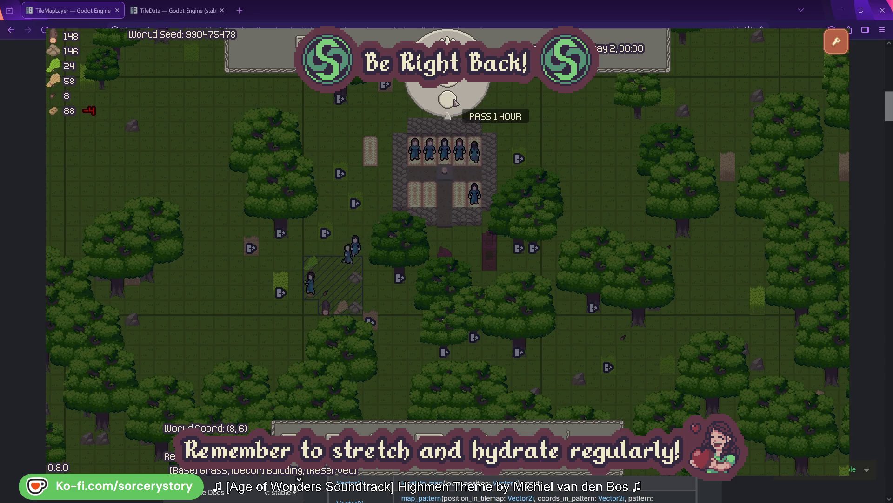
click(455, 100)
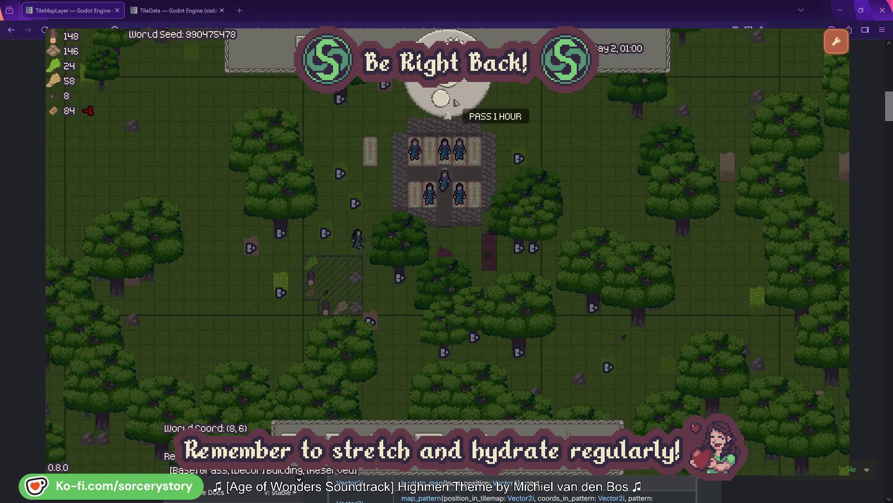
click(456, 102)
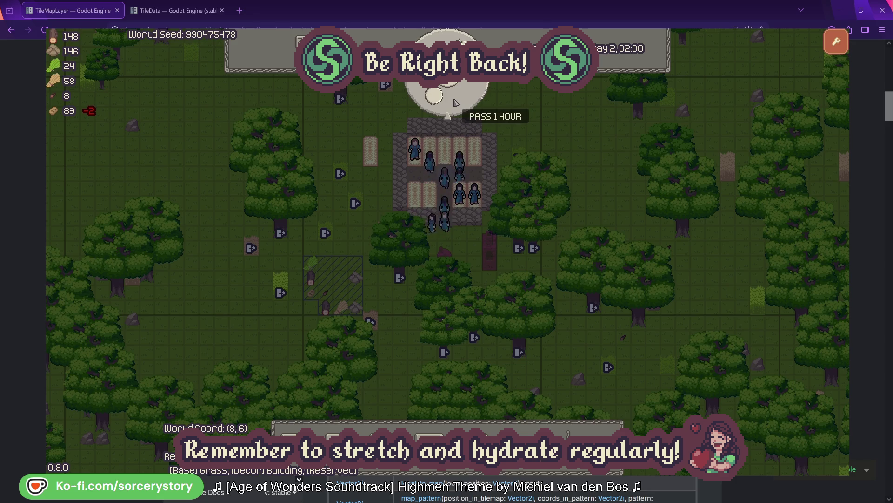
click(456, 102)
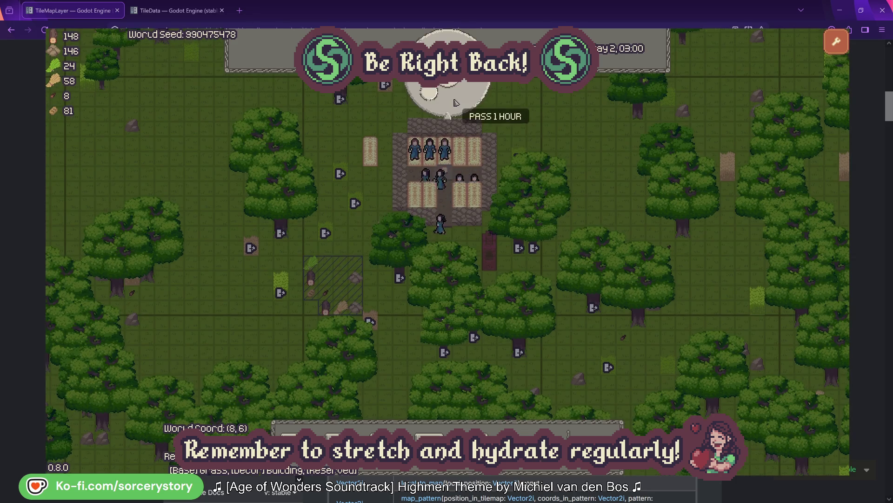
click(456, 103)
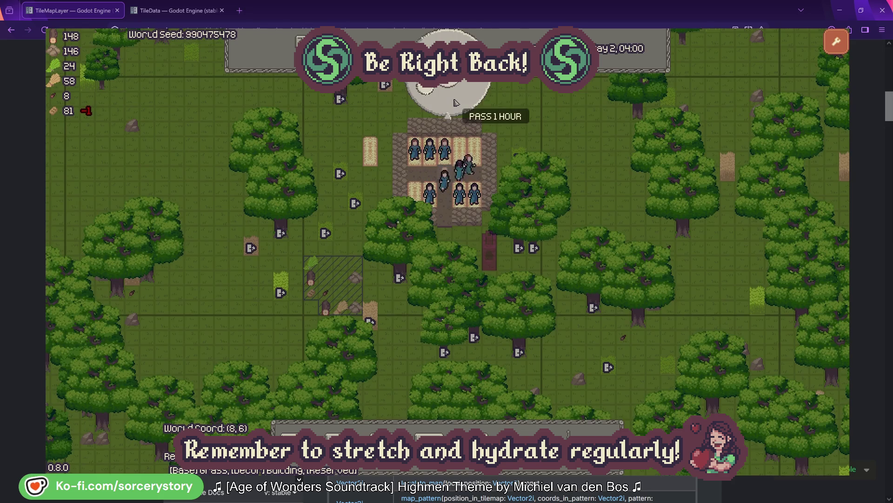
click(455, 102)
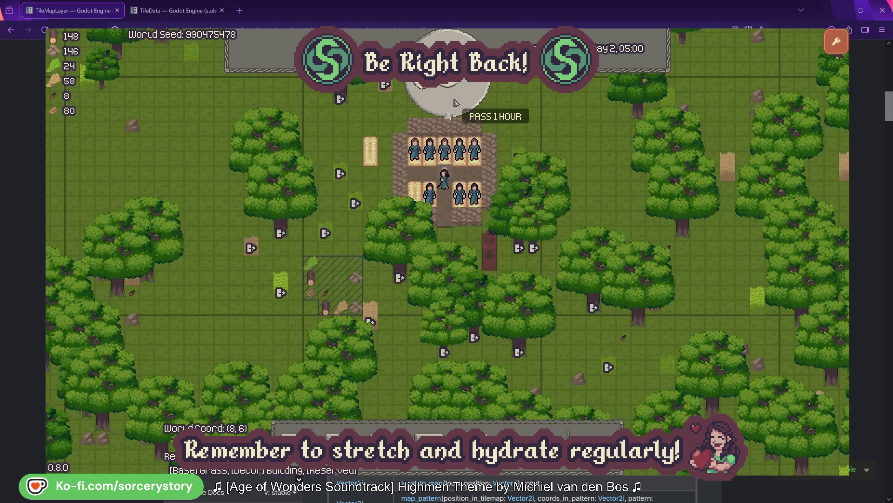
click(455, 103)
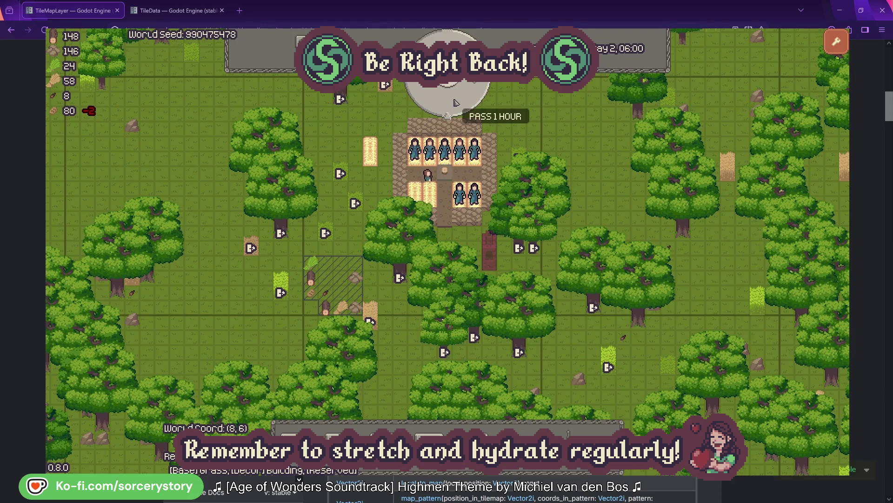
Advance Day 2 to noon as villagers wake and chop nearby trees.
click(456, 102)
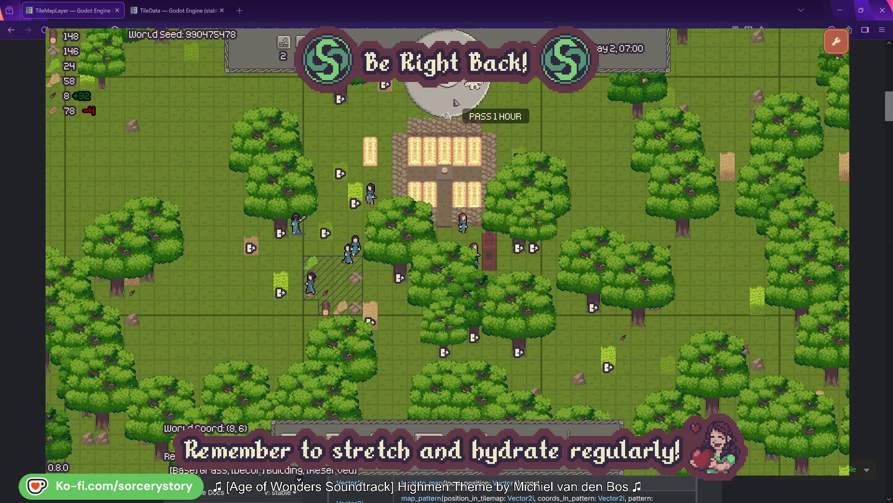
click(456, 103)
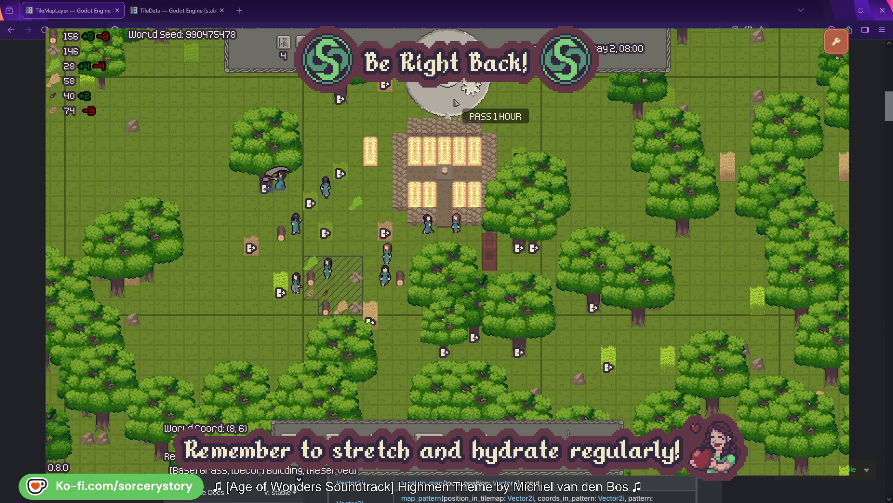
click(455, 103)
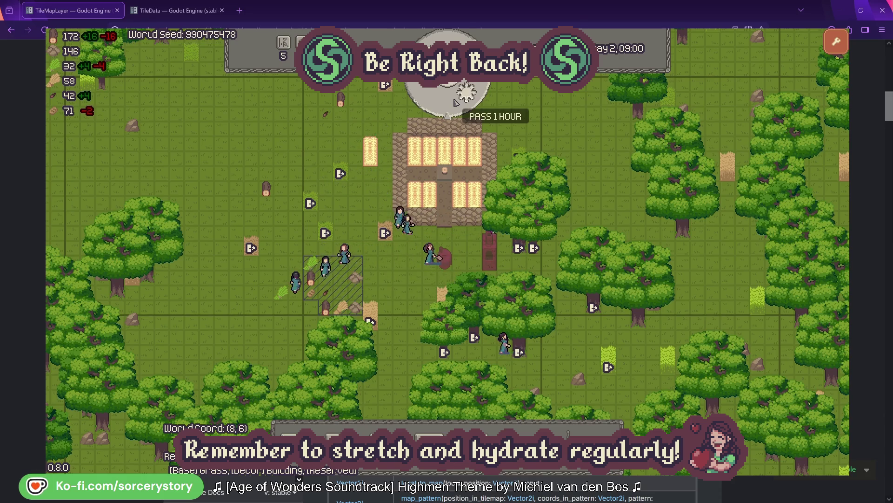
click(456, 103)
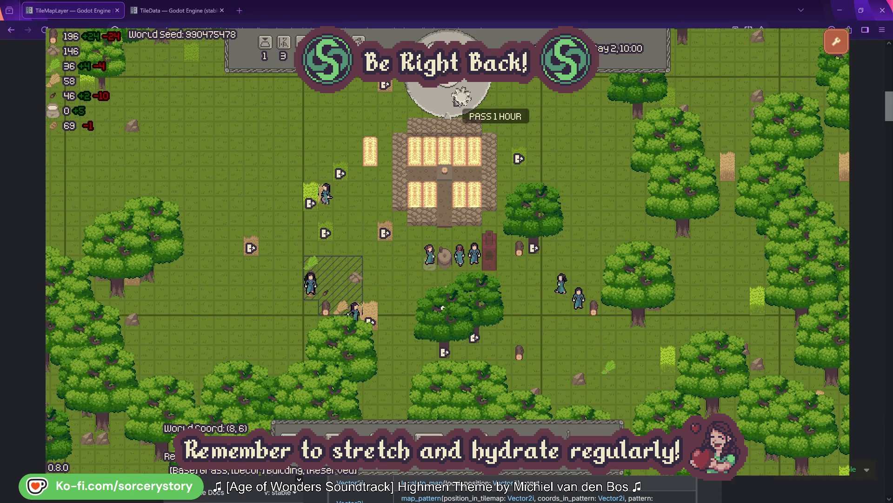
click(454, 100)
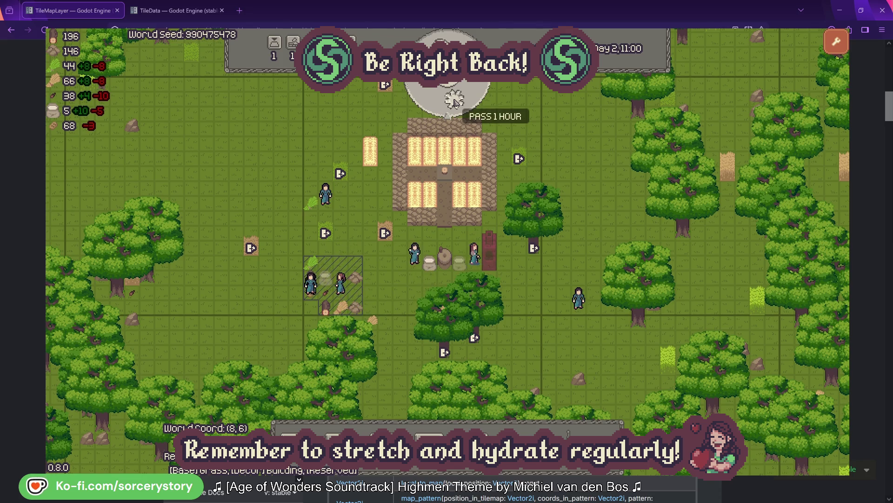
click(454, 101)
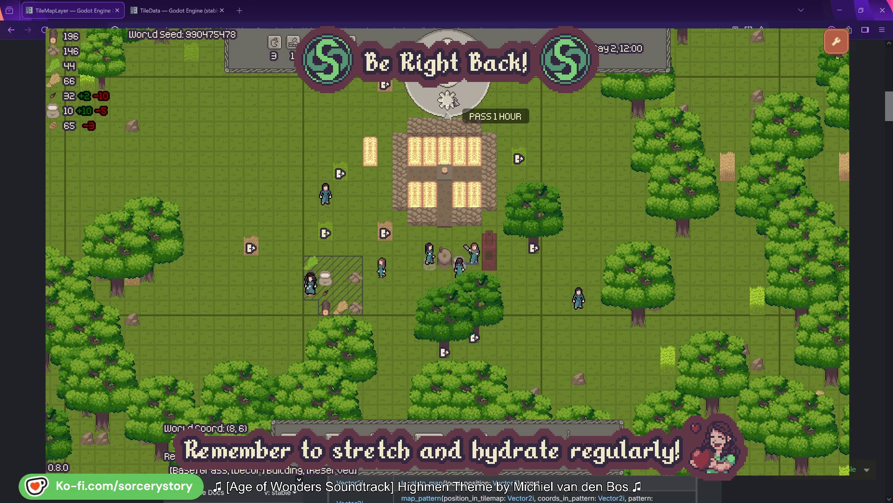
Keep passing hours from 13:00 to 19:00 into the evening.
click(454, 101)
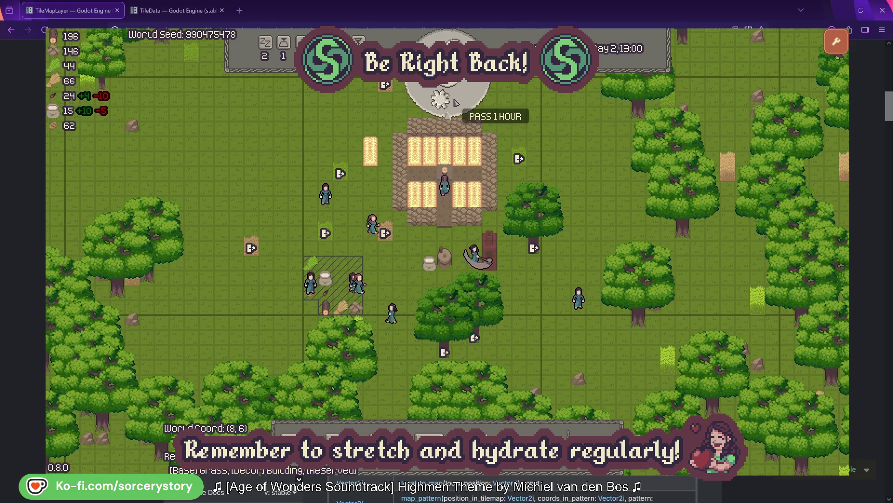
click(455, 101)
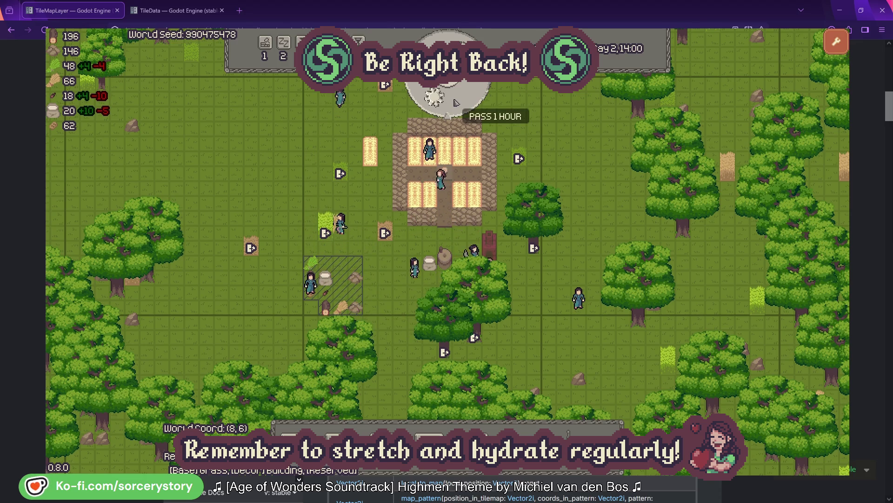
click(455, 101)
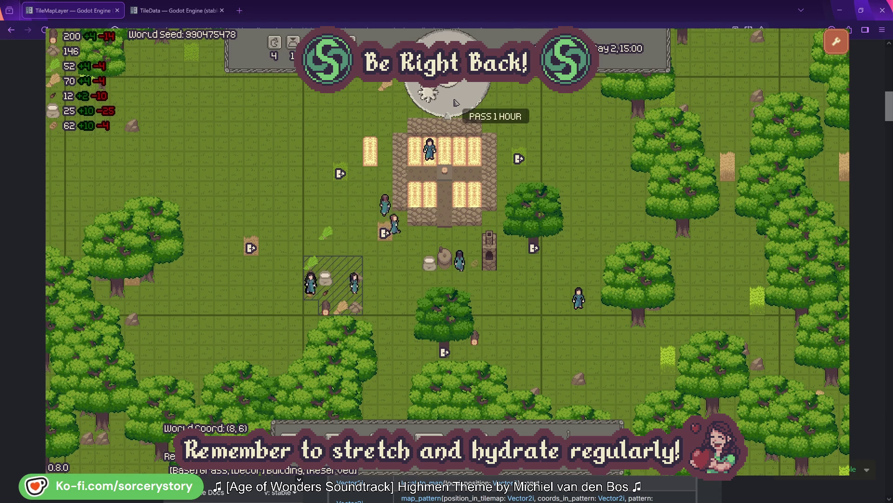
click(455, 101)
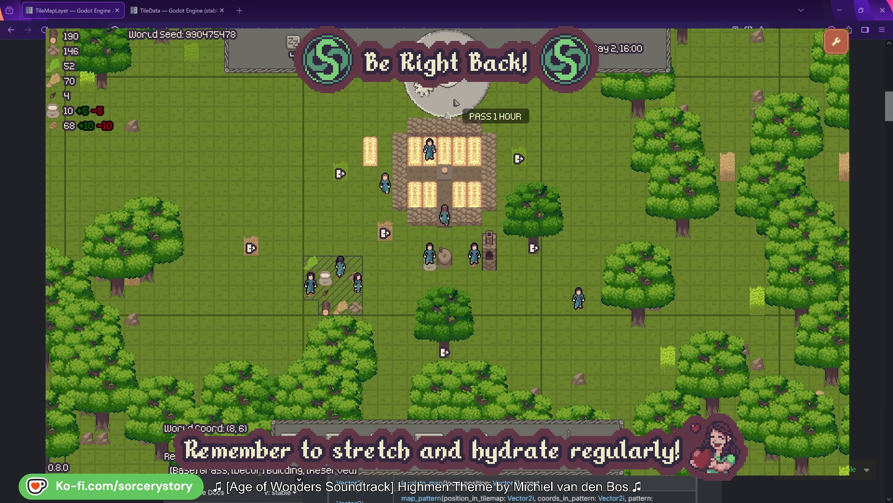
click(455, 101)
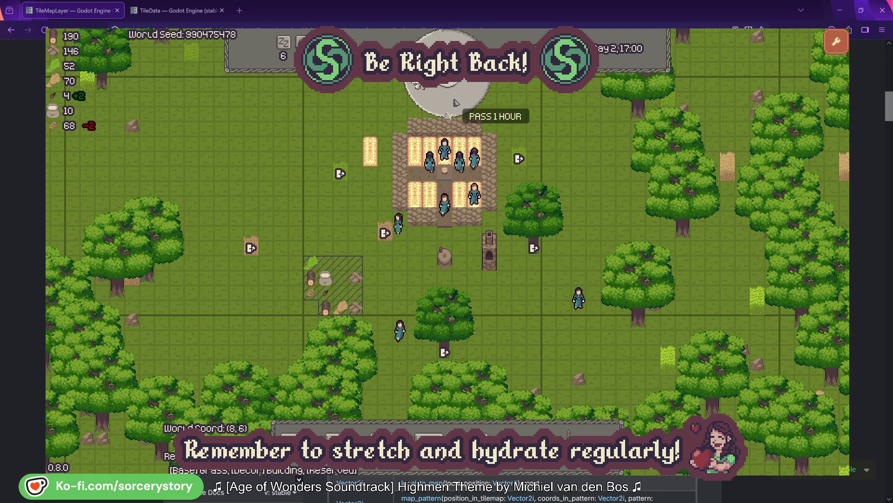
click(454, 101)
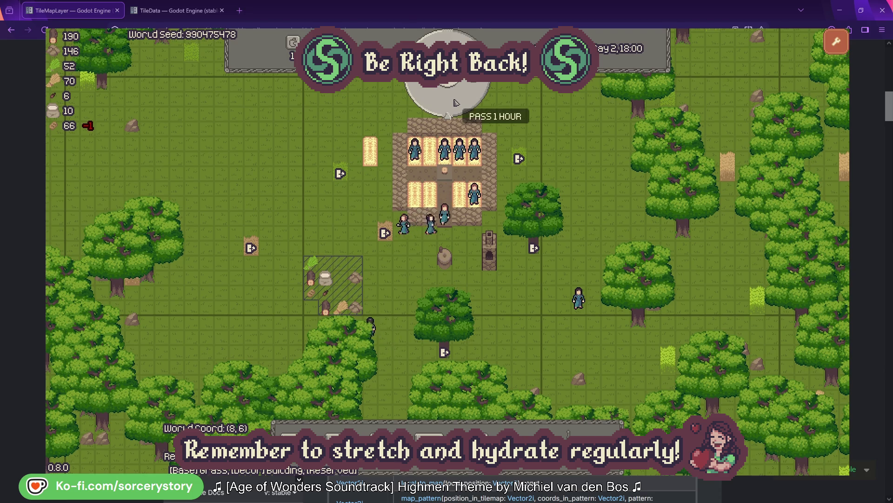
click(454, 101)
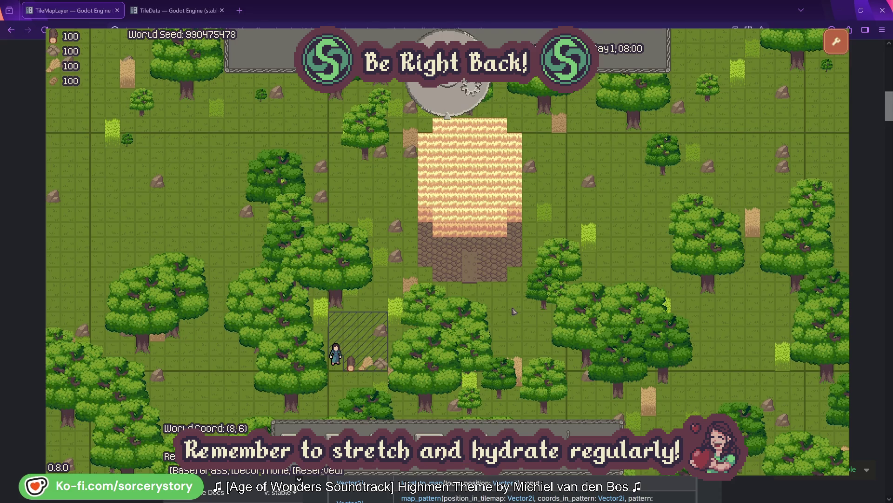
Designate a large area of the surrounding forest for harvesting.
click(474, 440)
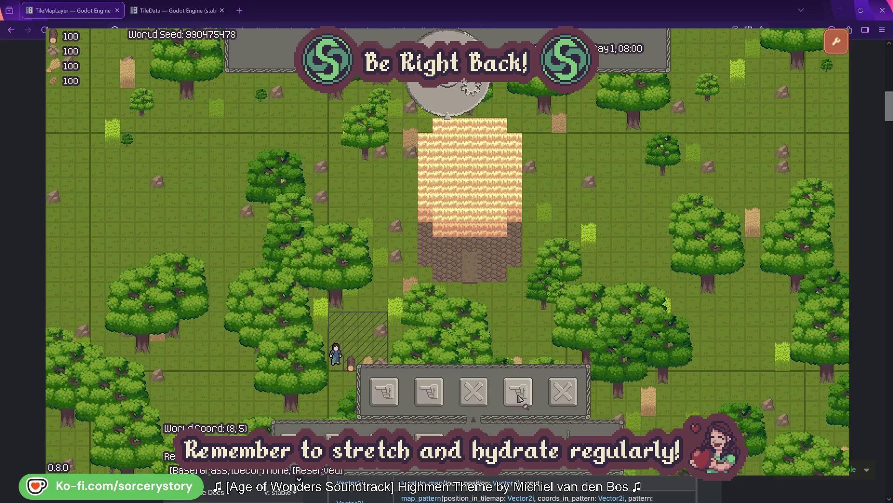
mouse_move(238, 130)
mouse_down()
mouse_move(679, 414)
mouse_move(650, 428)
mouse_up()
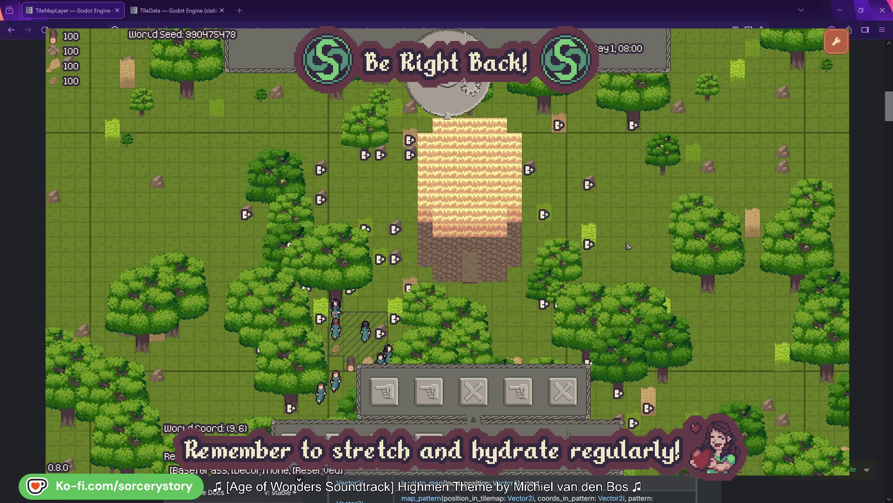
key(Escape)
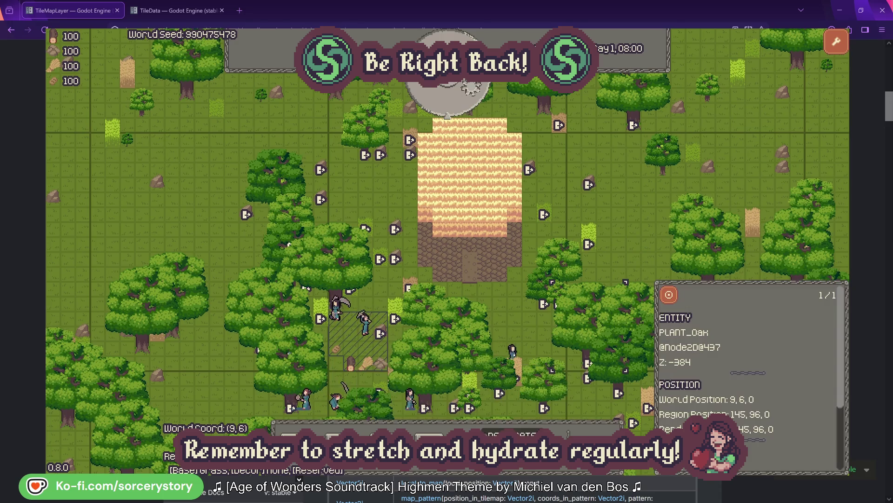
Advance five hours to Day 1, 13:00 as stocks rise to 148 and 176.
click(475, 100)
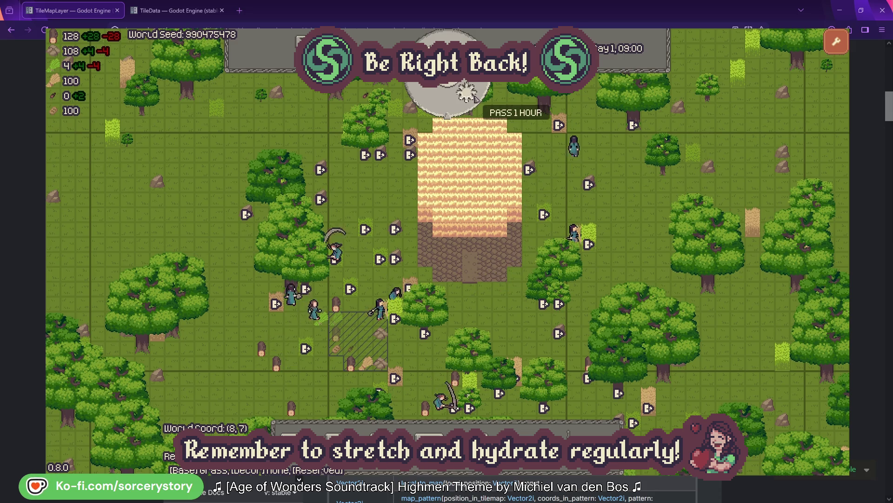
click(475, 98)
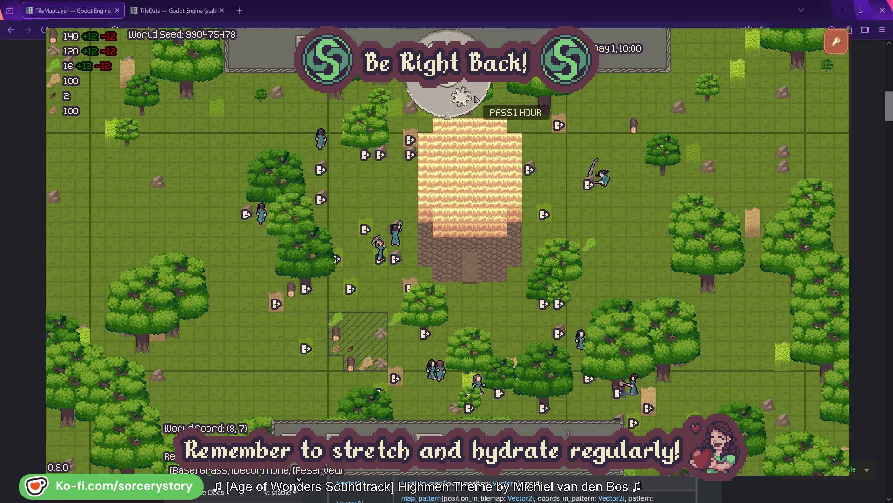
click(475, 99)
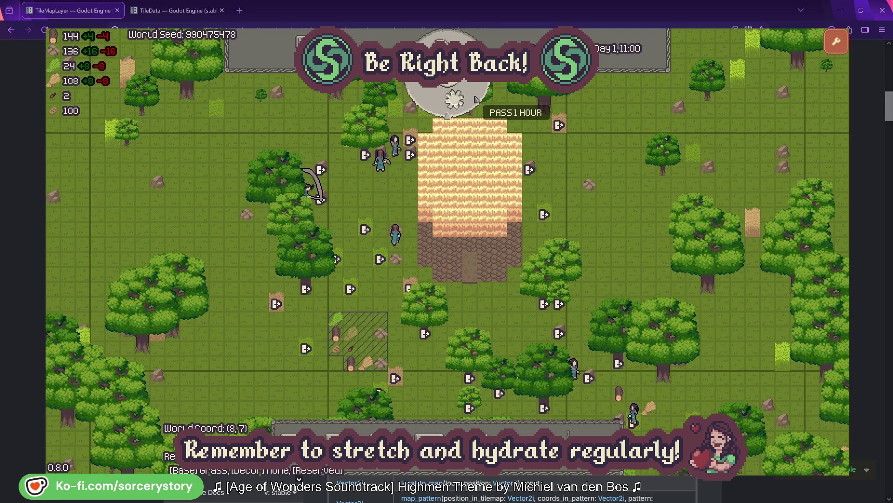
click(476, 98)
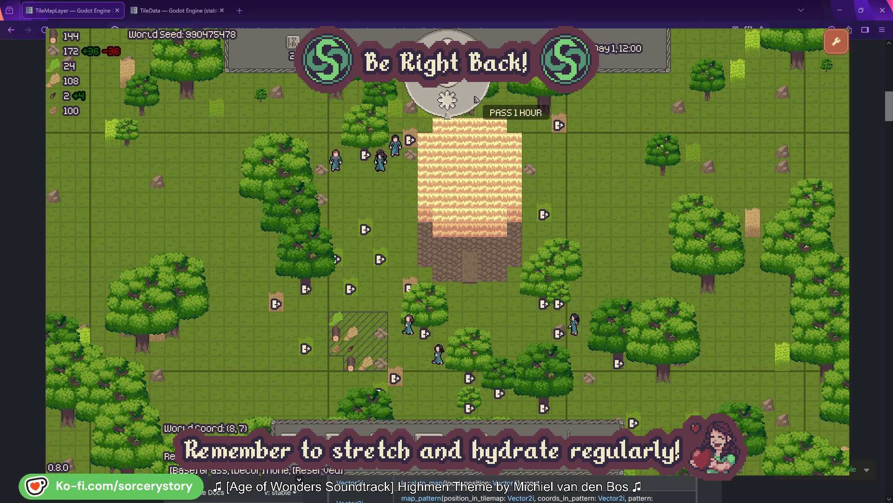
click(476, 99)
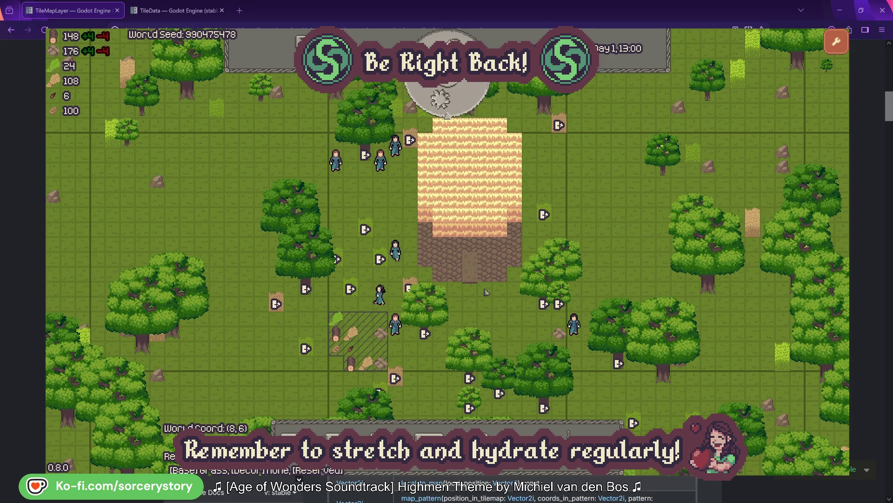
Fill the house's top and lower rows with beds, plus one extra bed left of it.
click(385, 437)
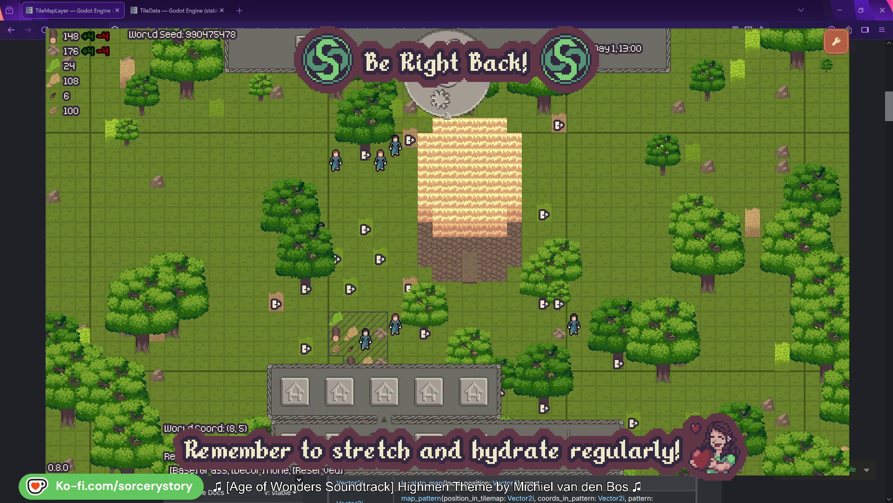
click(295, 391)
click(350, 259)
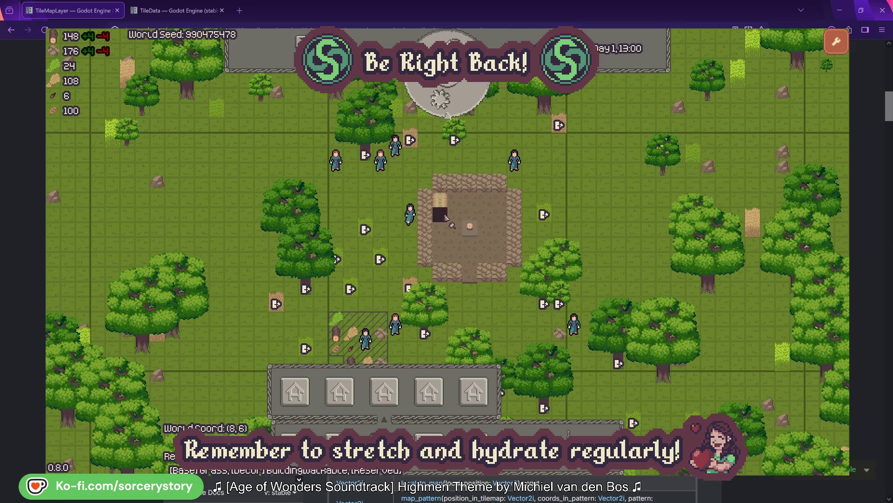
drag(445, 217, 502, 215)
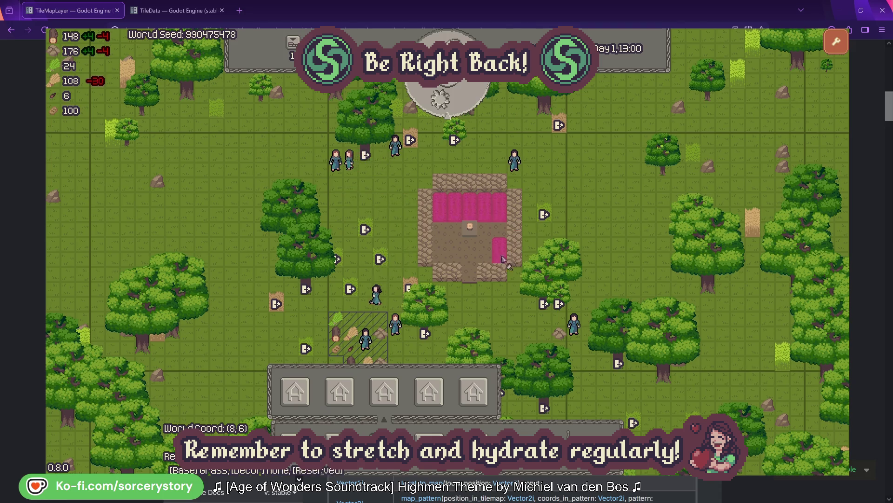
drag(501, 258, 485, 259)
click(455, 256)
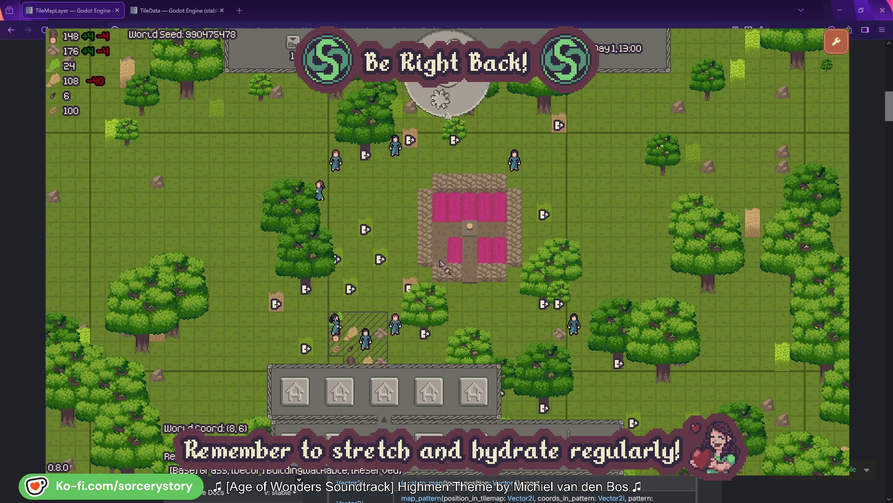
click(440, 260)
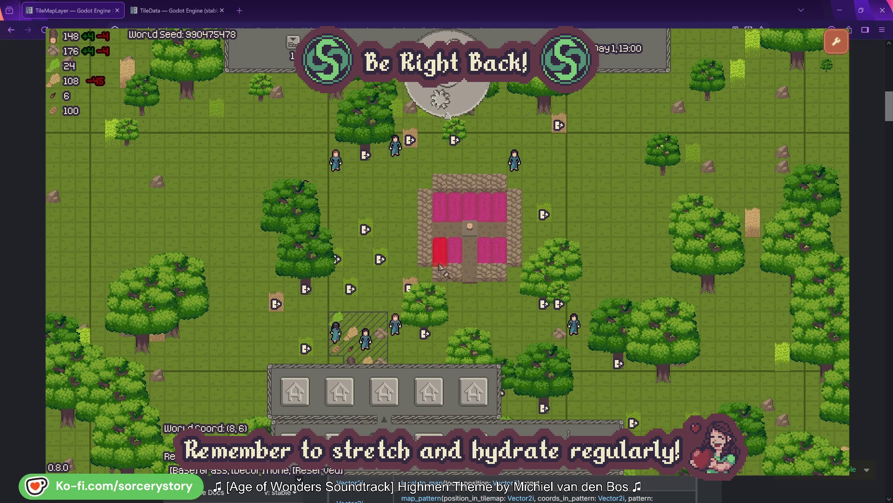
click(396, 219)
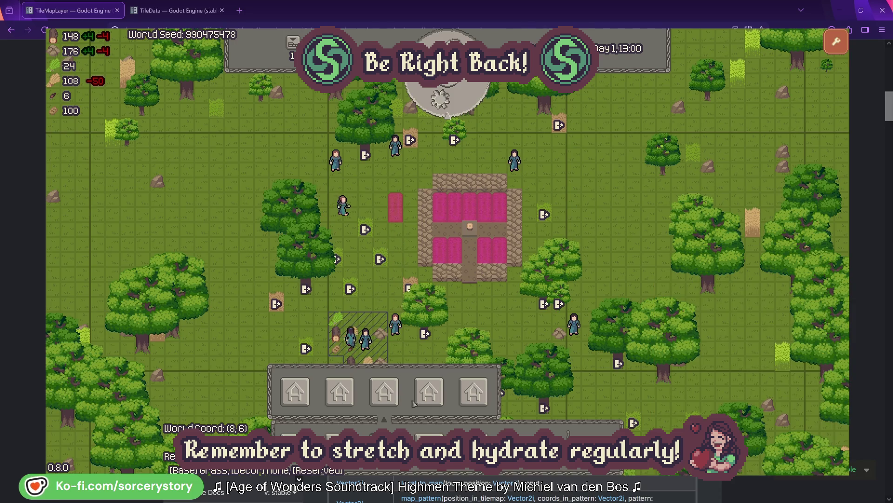
Place two furniture pieces south of the house and pass one hour to 14:00.
click(434, 397)
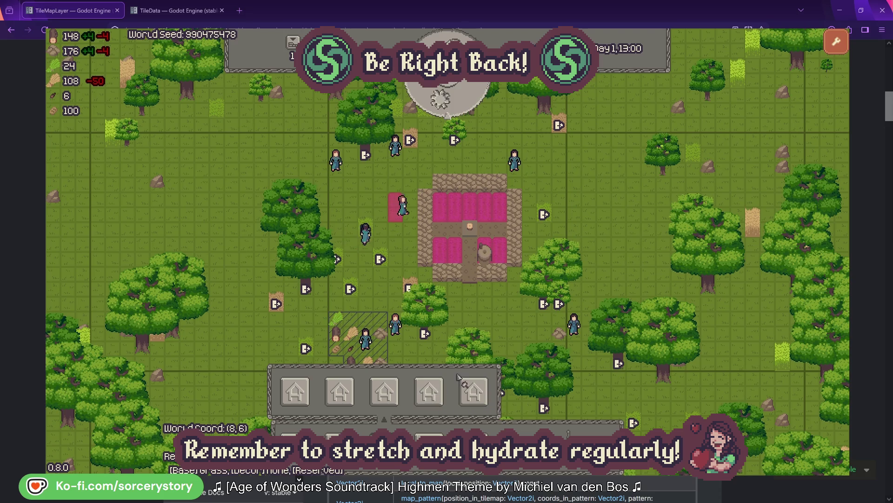
click(467, 323)
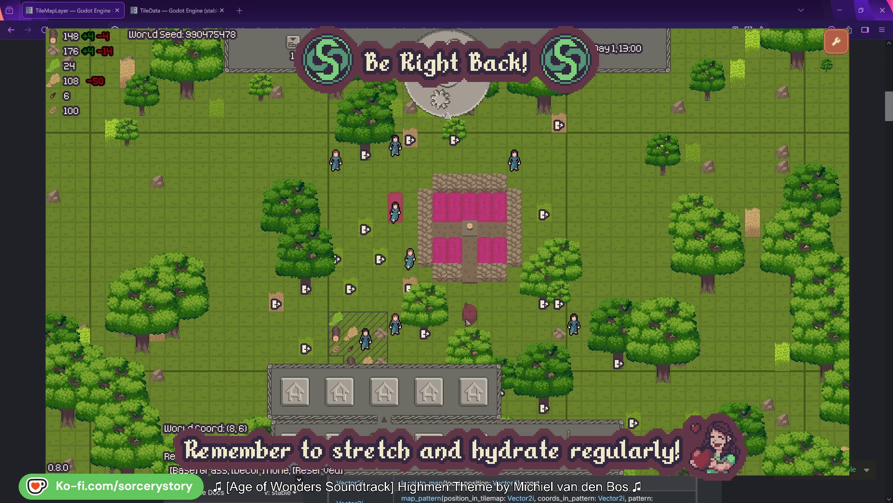
click(508, 325)
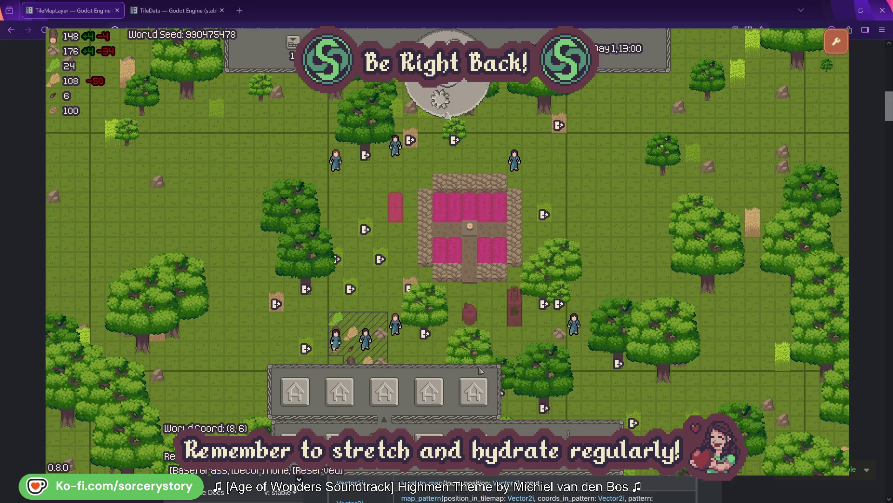
drag(503, 361, 478, 305)
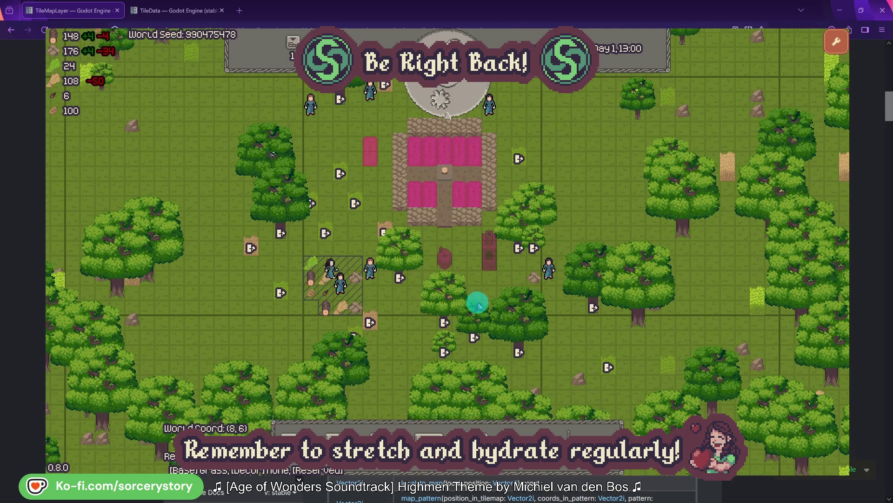
click(456, 103)
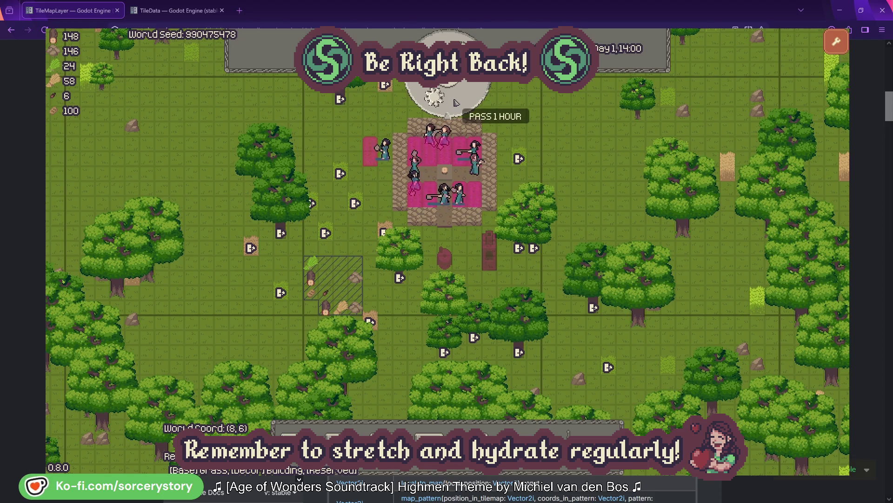
Advance the clock from 14:00 to 23:00 as villagers head to bed.
click(455, 102)
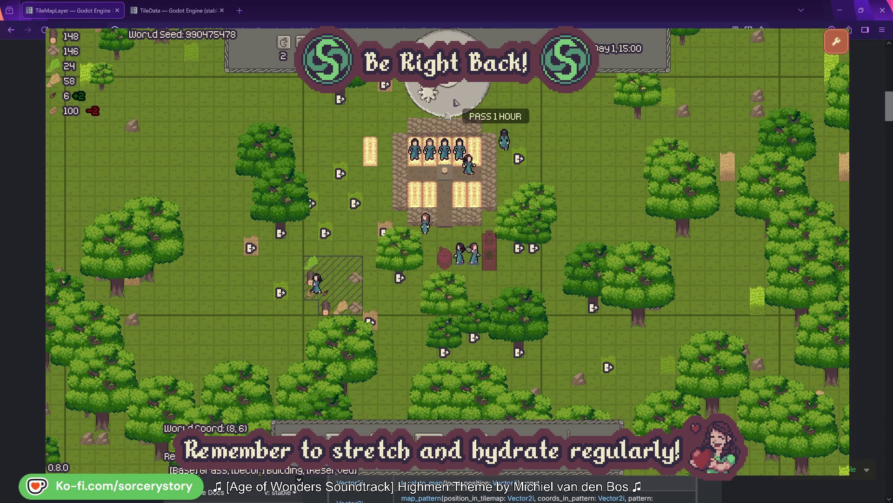
click(455, 102)
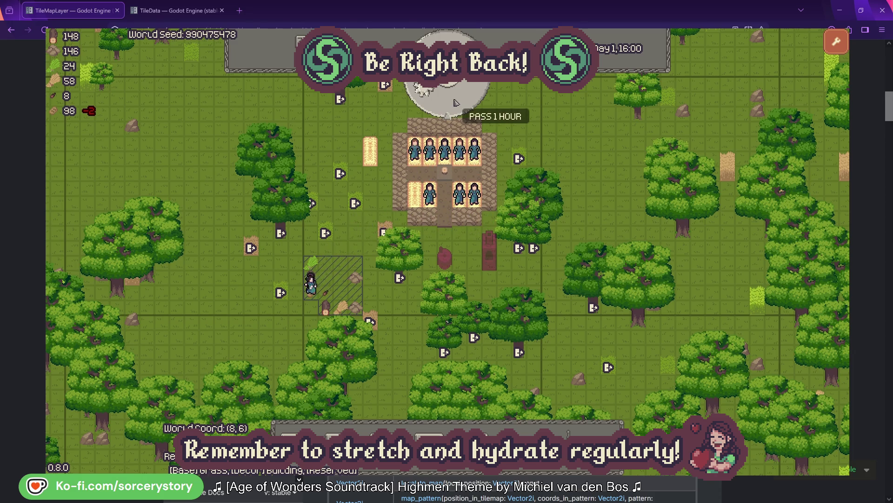
click(455, 102)
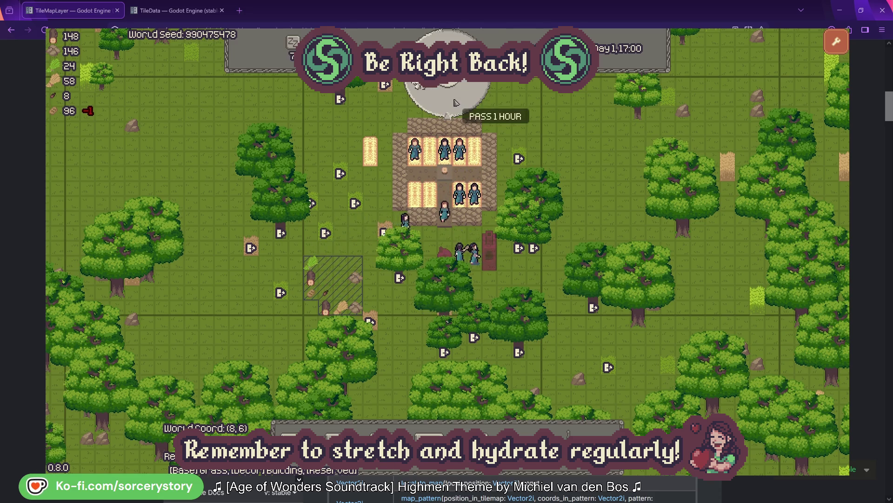
click(455, 102)
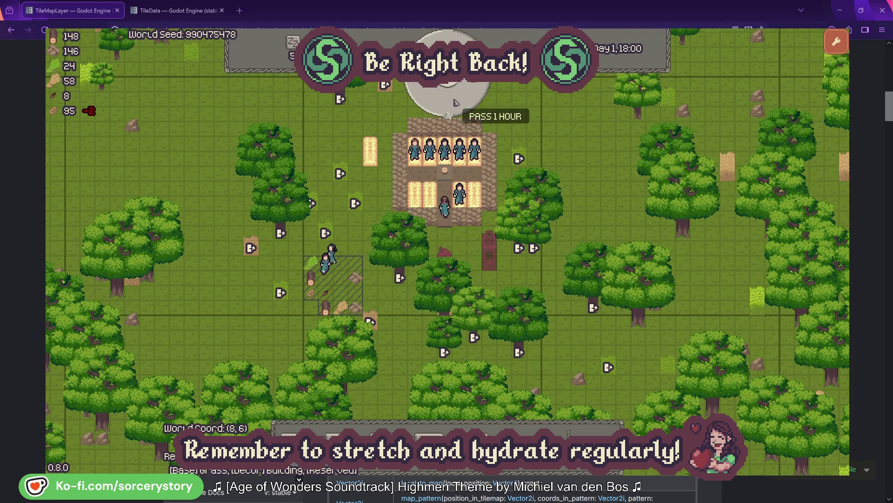
click(455, 103)
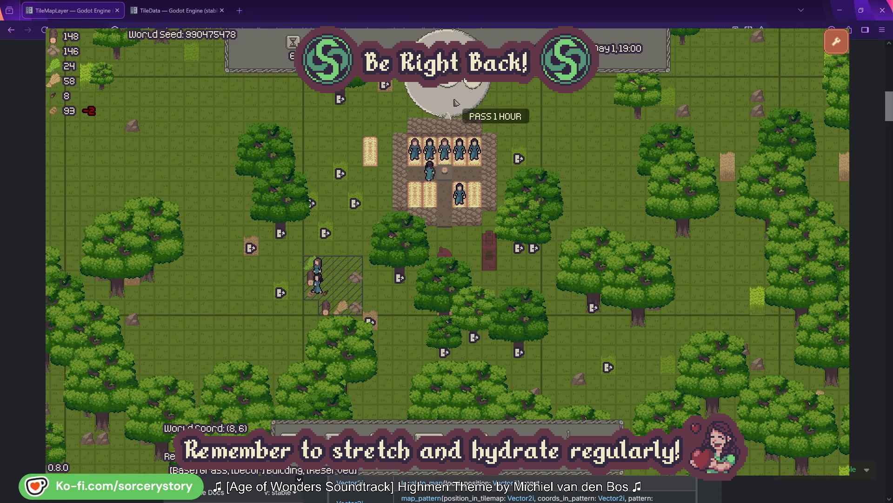
click(455, 102)
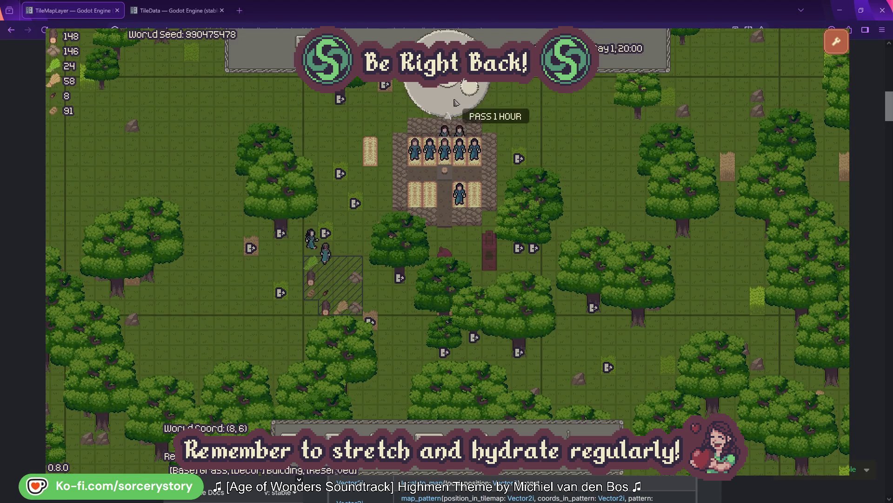
click(455, 102)
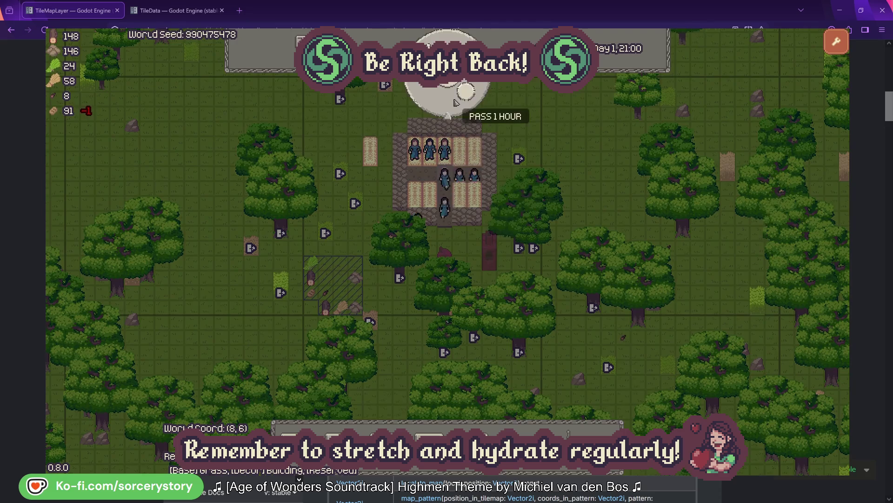
click(455, 101)
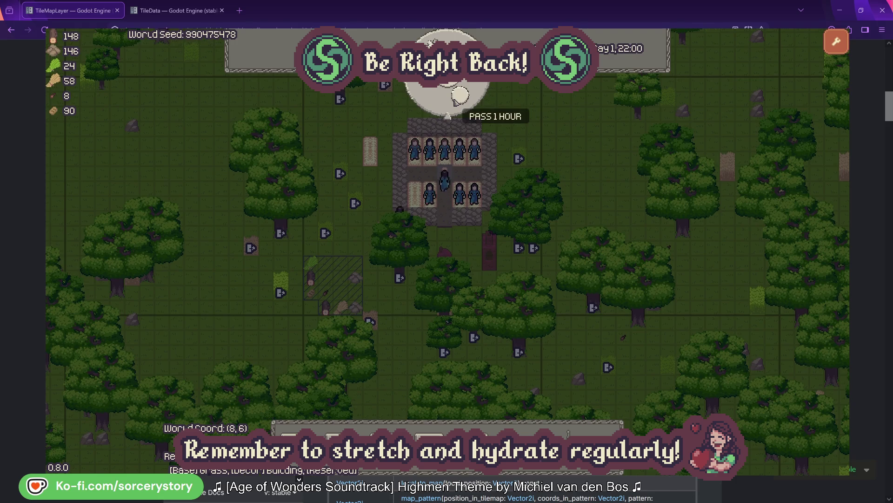
click(455, 101)
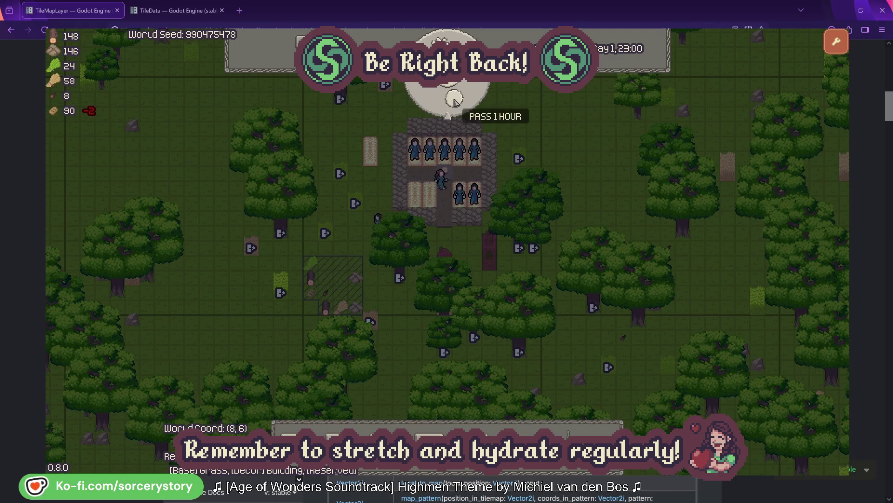
Pass midnight and continue to Day 2, 07:00, when villagers leave their beds.
click(454, 101)
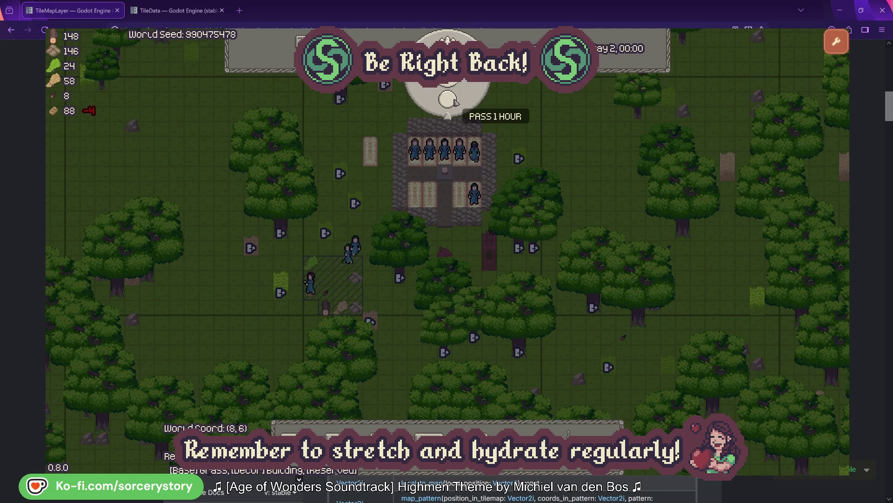
click(454, 100)
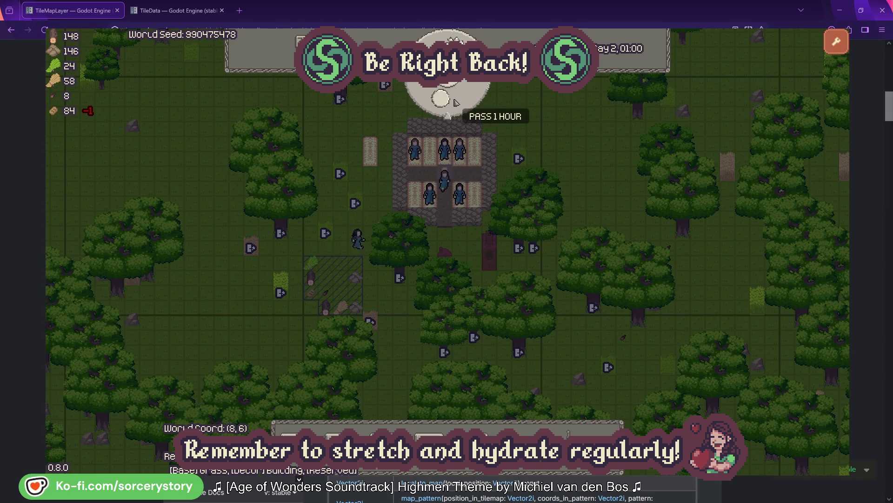
click(455, 101)
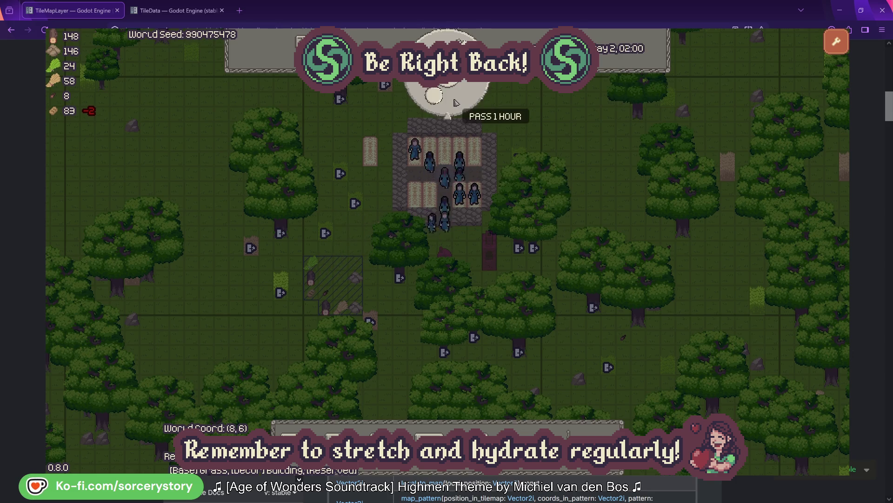
click(454, 102)
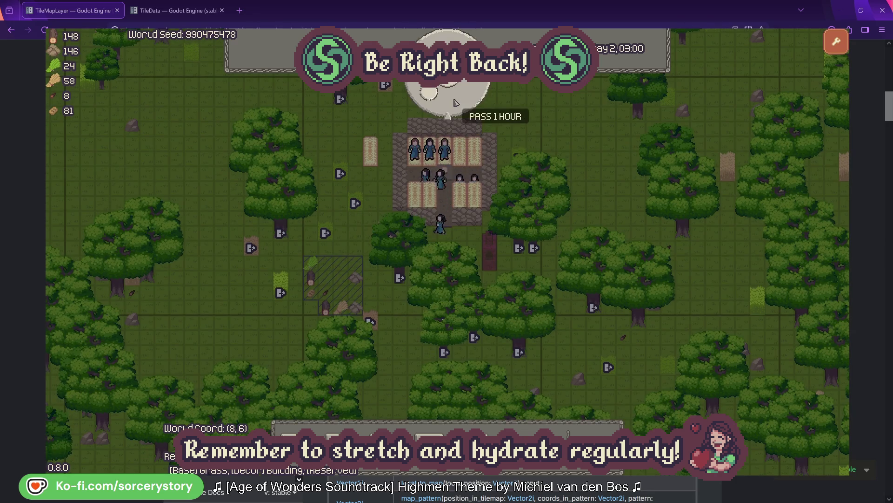
click(455, 102)
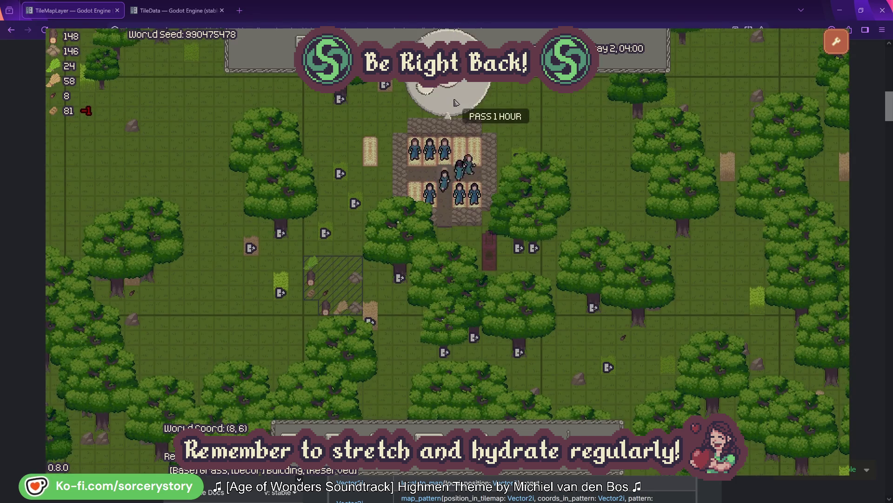
click(455, 102)
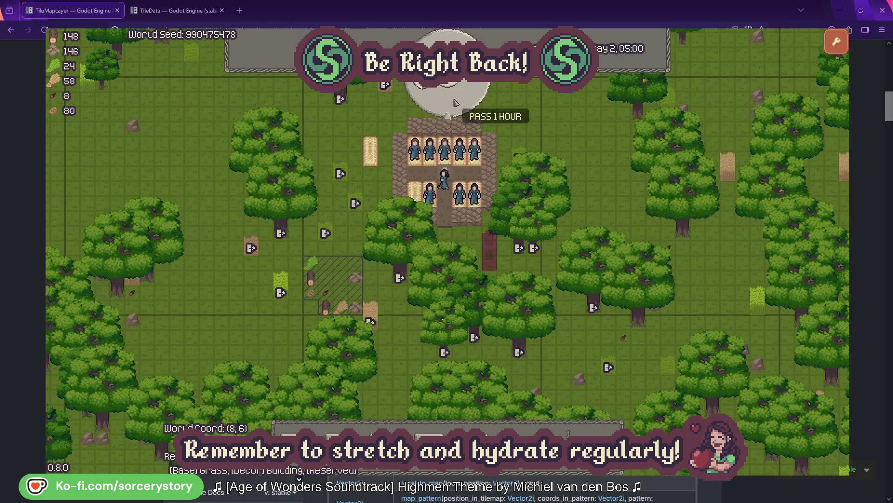
click(456, 102)
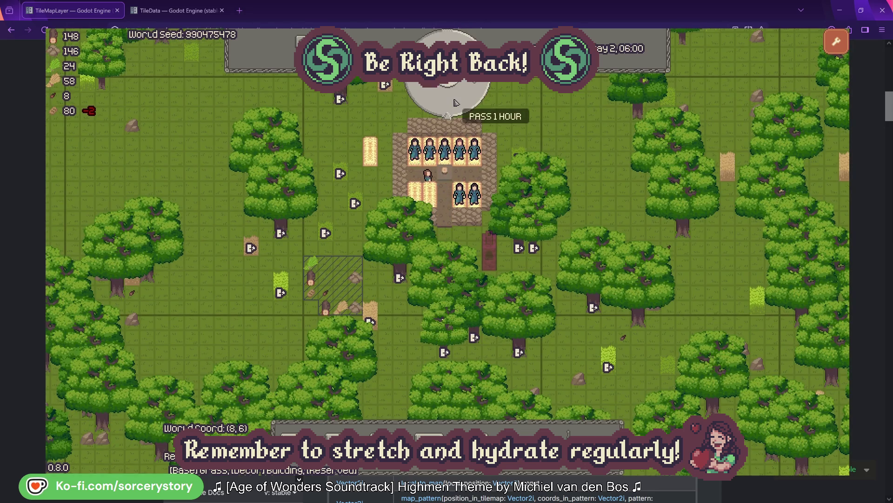
click(455, 102)
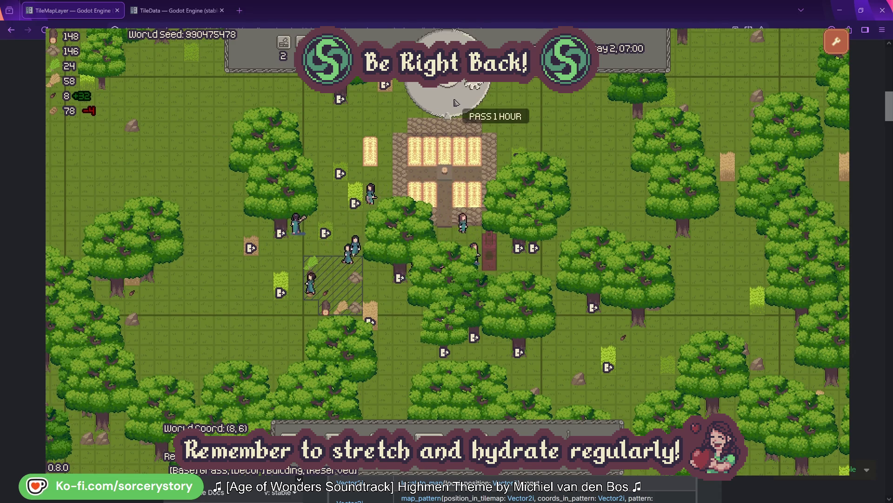
Advance Day 2 twelve hours from 07:00 to 19:00 while villagers gather resources.
click(455, 102)
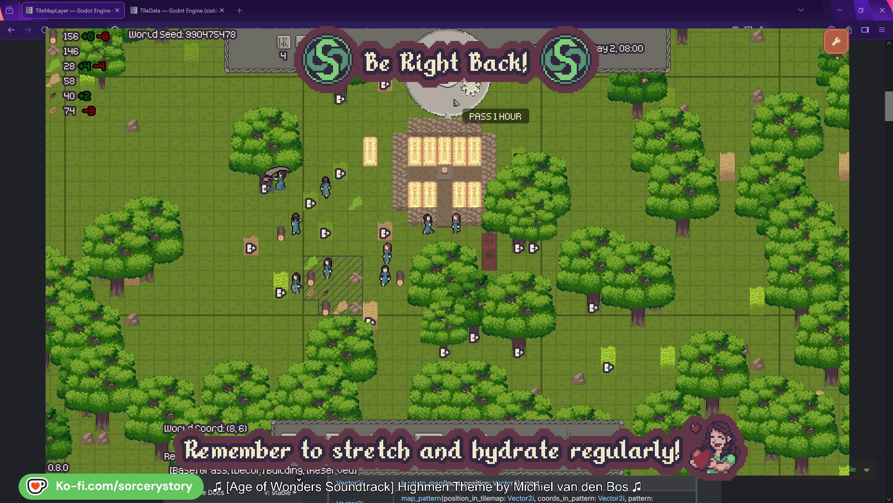
click(455, 102)
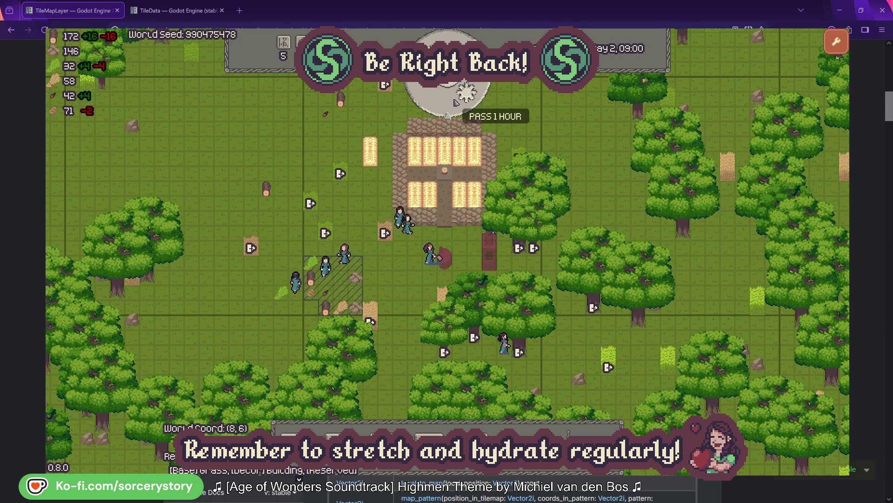
click(455, 101)
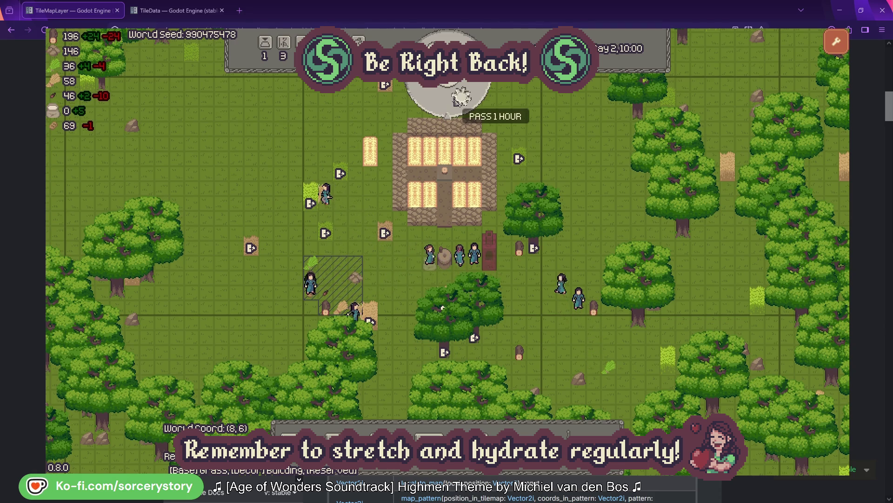
click(455, 99)
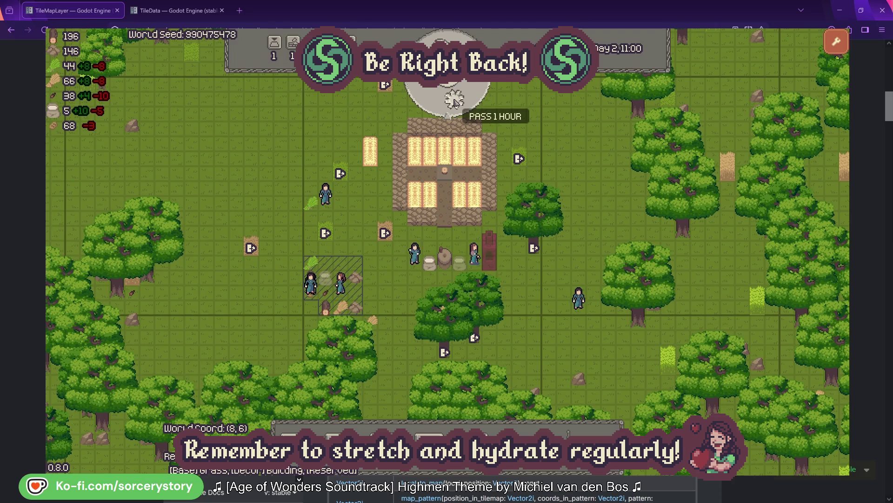
click(455, 99)
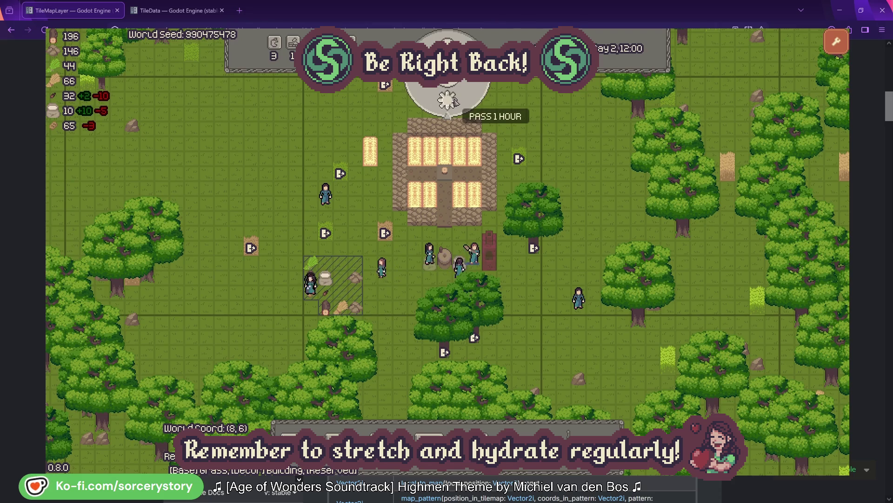
click(455, 102)
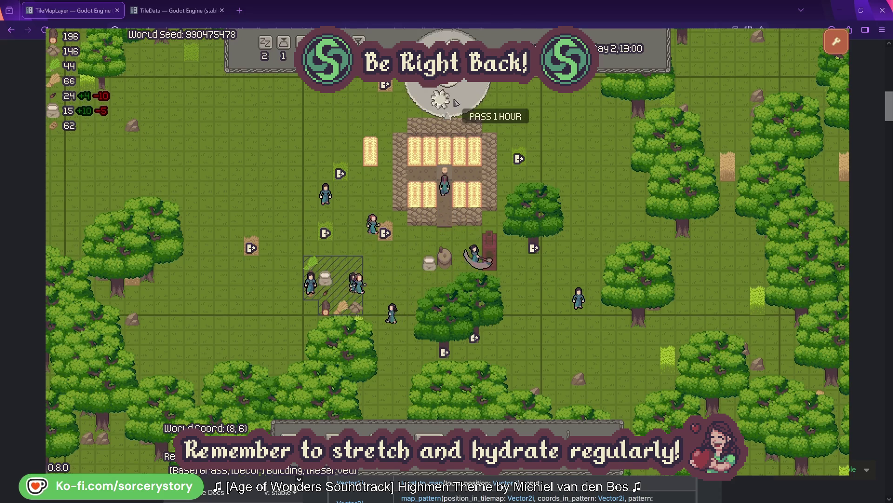
click(455, 102)
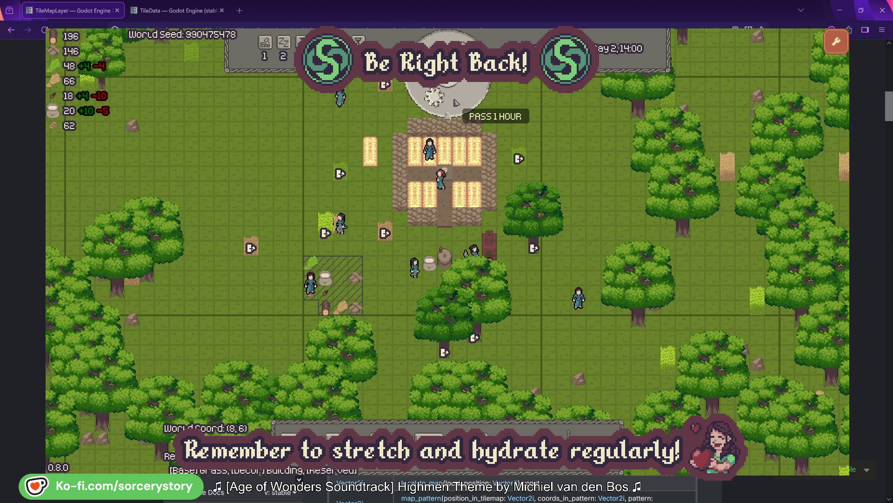
click(455, 102)
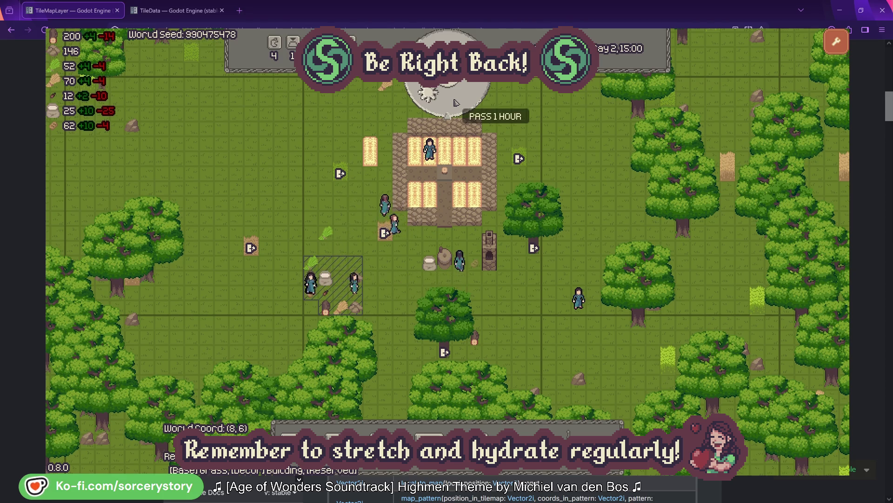
click(455, 102)
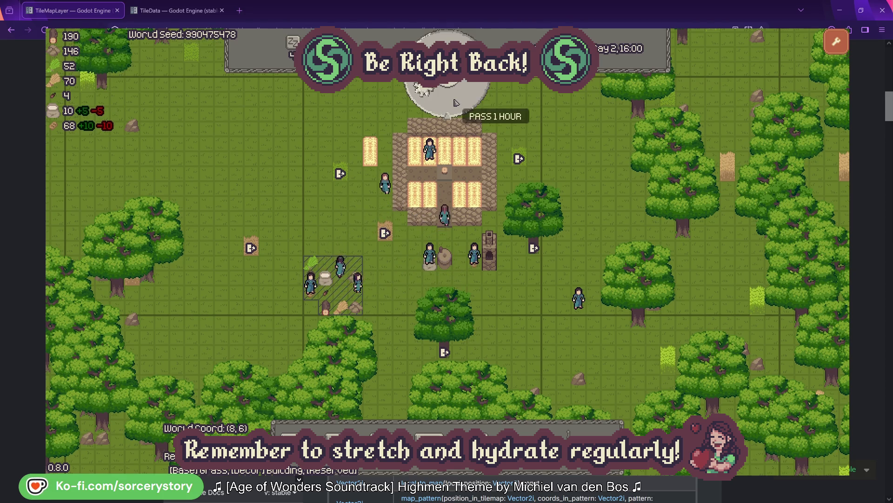
click(455, 102)
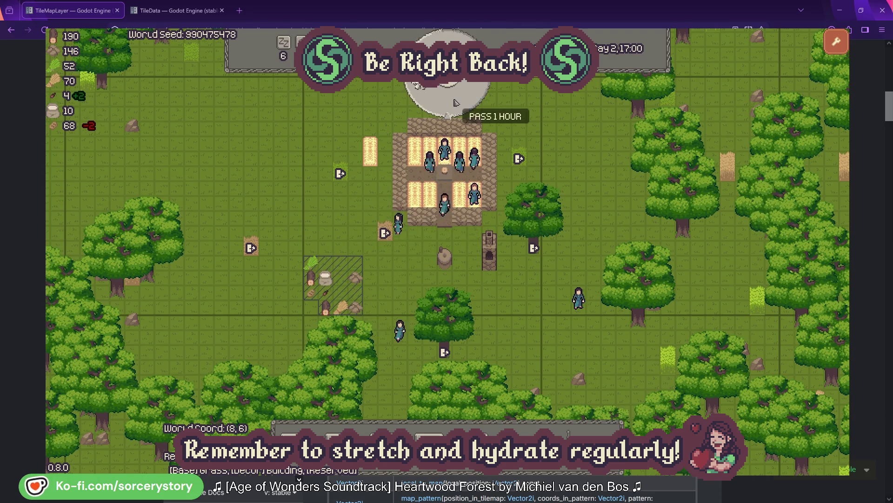
click(455, 102)
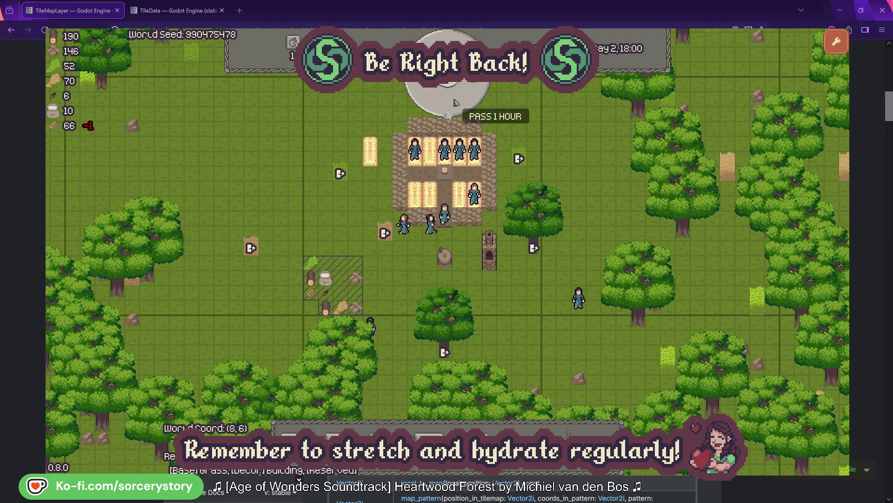
click(455, 102)
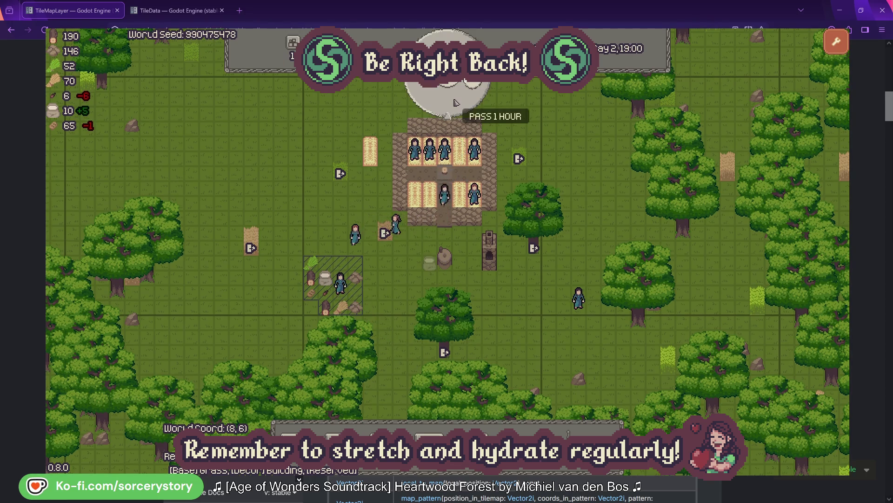
Restart on a fresh map and designate a large forest area for harvesting.
key(r)
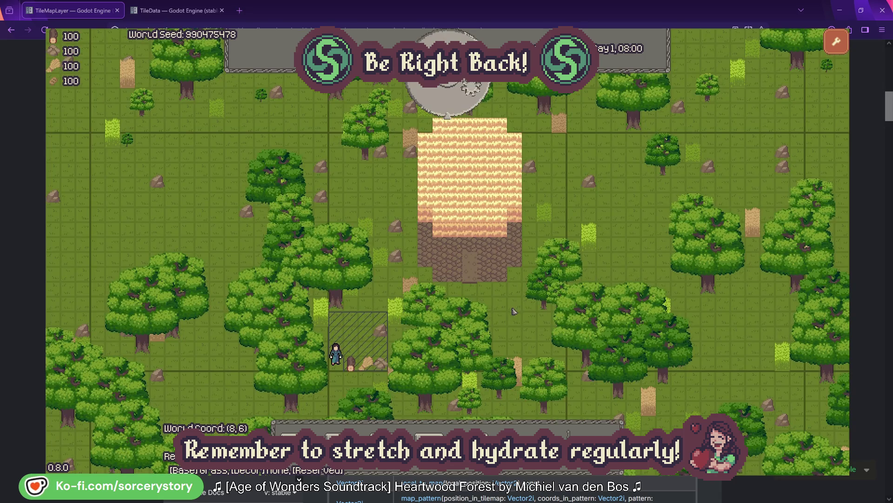
click(473, 435)
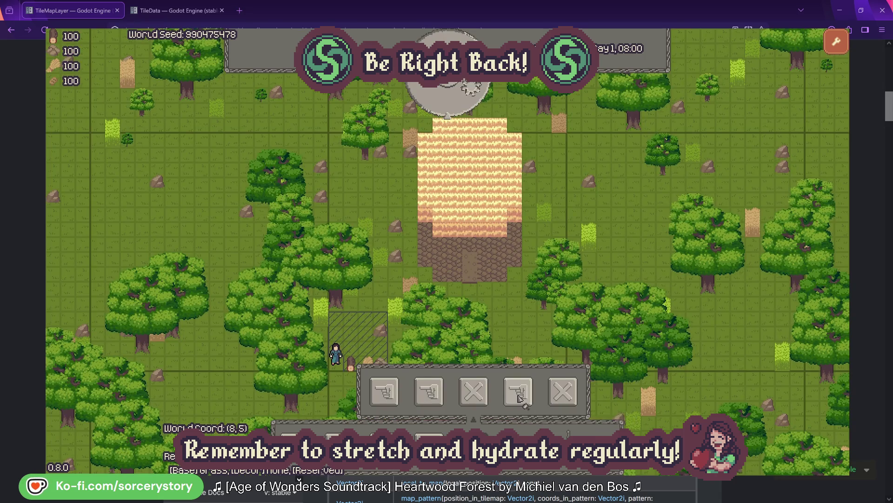
mouse_move(238, 130)
mouse_down()
mouse_move(512, 326)
mouse_move(682, 416)
mouse_move(652, 429)
mouse_move(651, 404)
mouse_up()
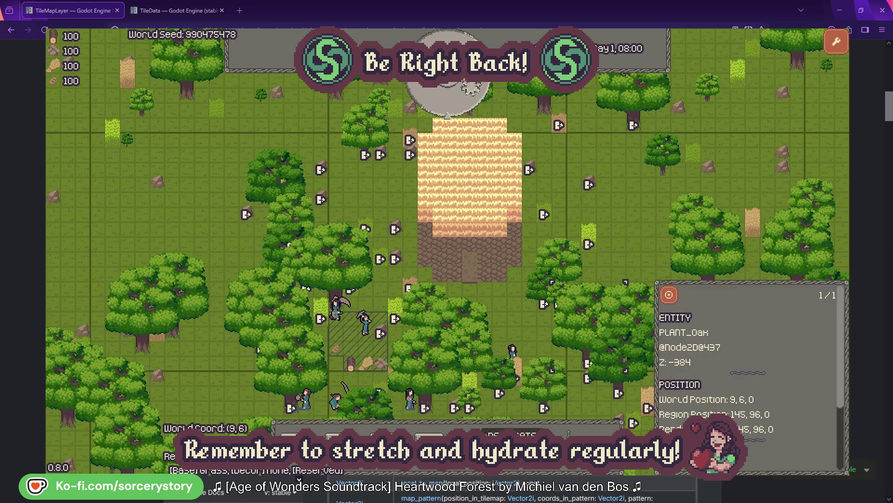
Advance the clock to Day 1, 13:00 as stocks rise to 148 and 176.
click(474, 100)
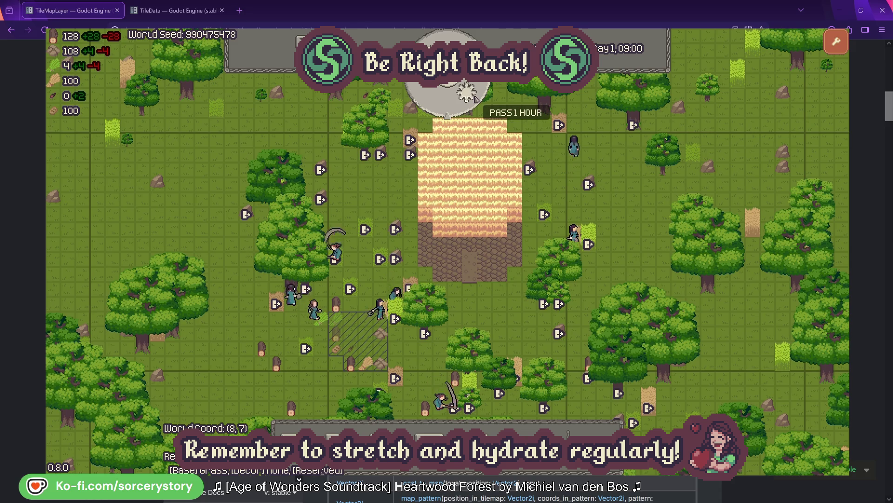
click(475, 99)
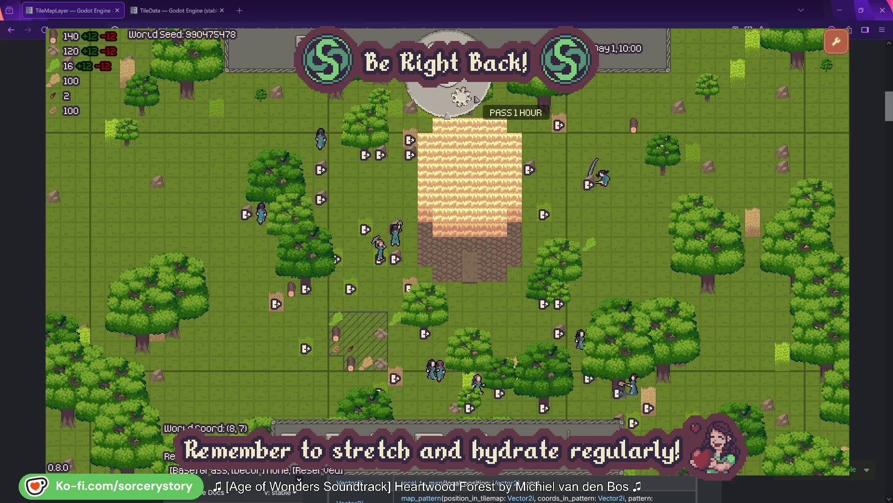
click(476, 98)
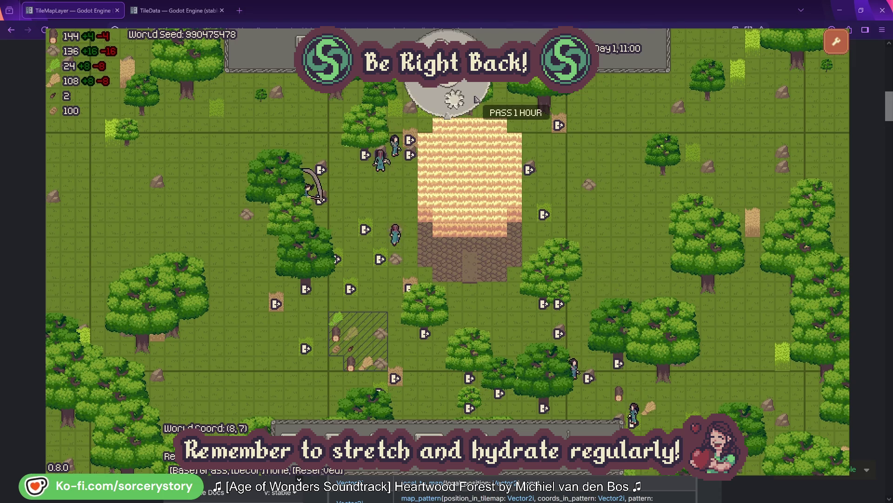
click(476, 99)
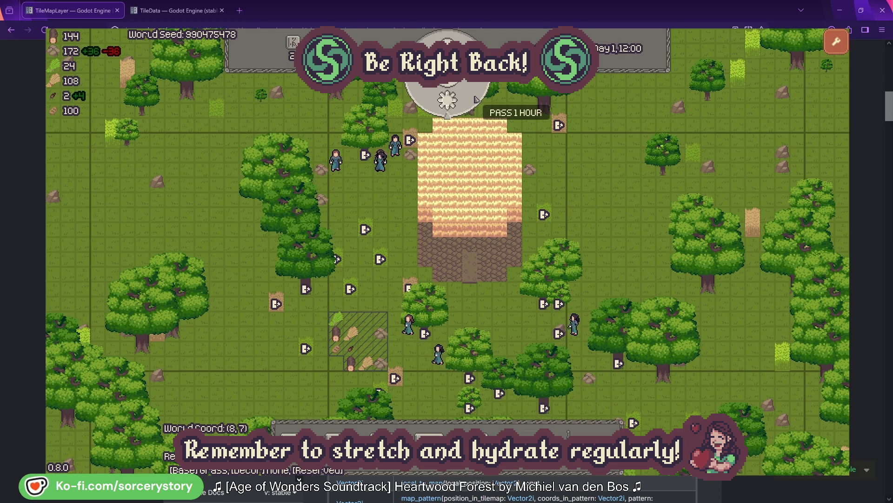
click(475, 99)
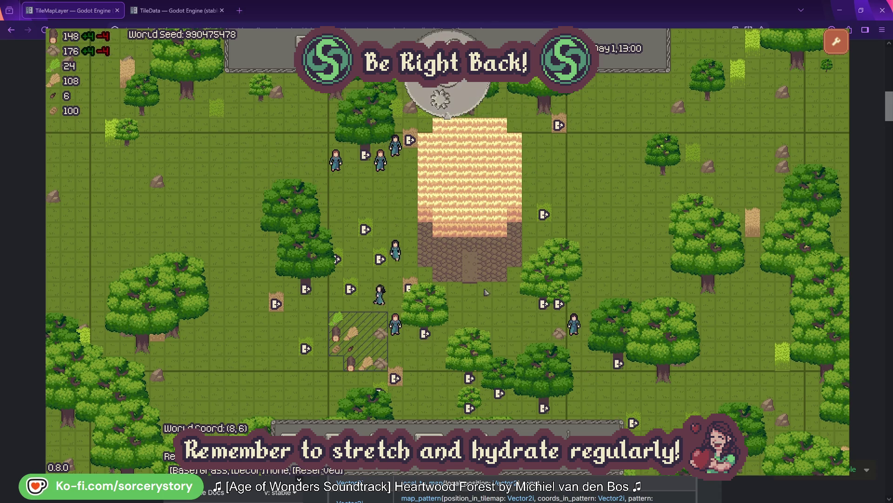
Fill the house's top and lower rows with beds, plus one just outside its left wall.
click(384, 435)
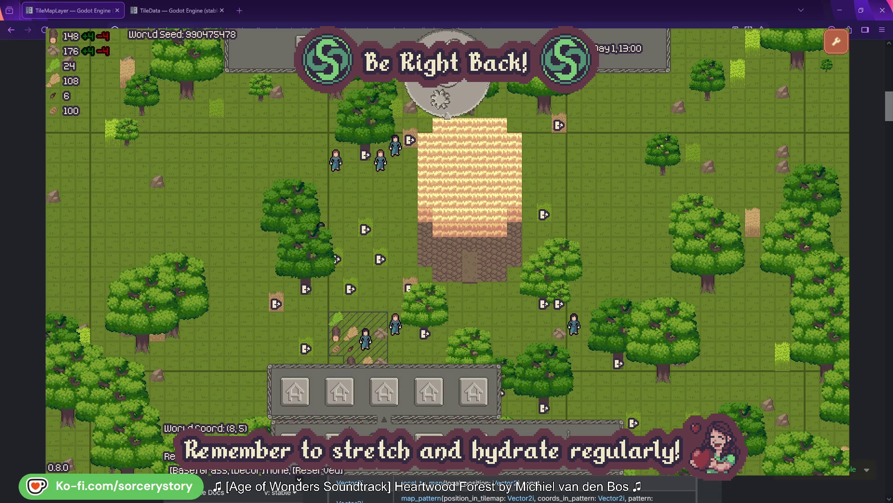
click(295, 391)
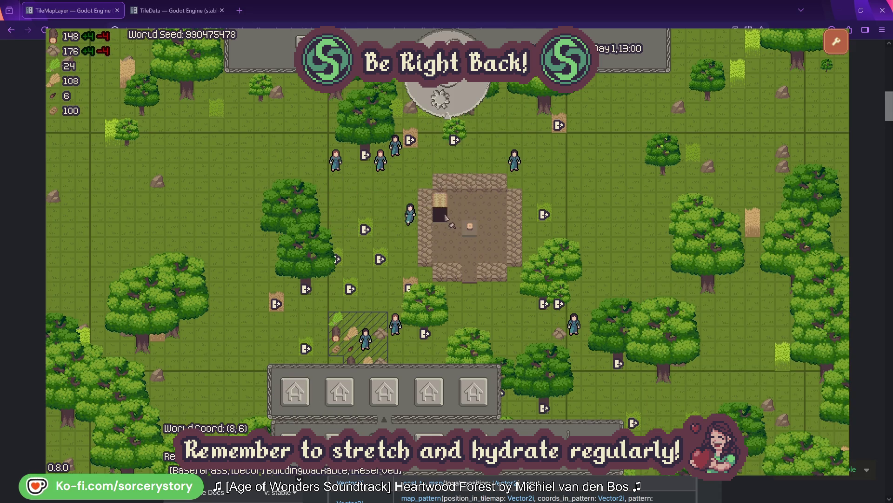
drag(446, 217, 504, 217)
click(501, 255)
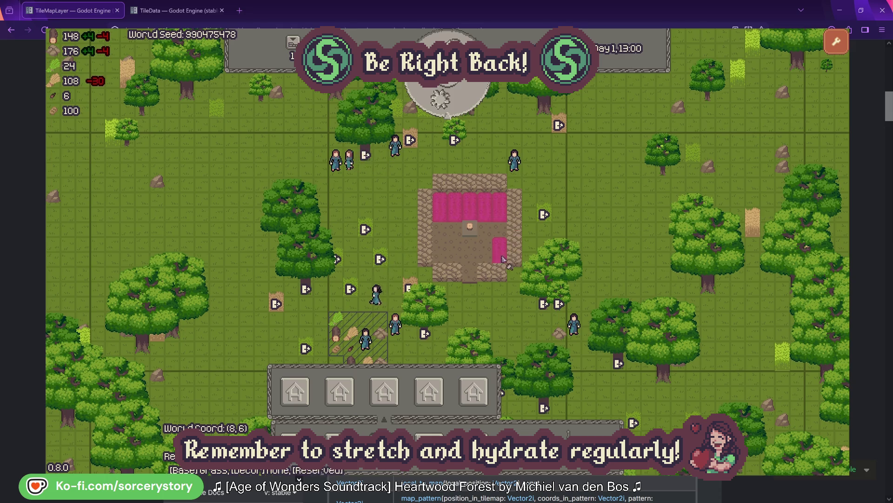
click(485, 254)
click(455, 253)
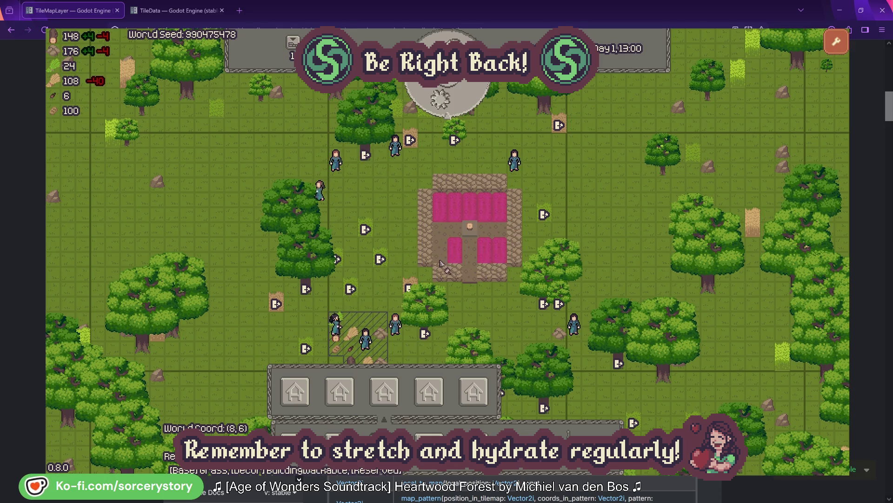
click(440, 261)
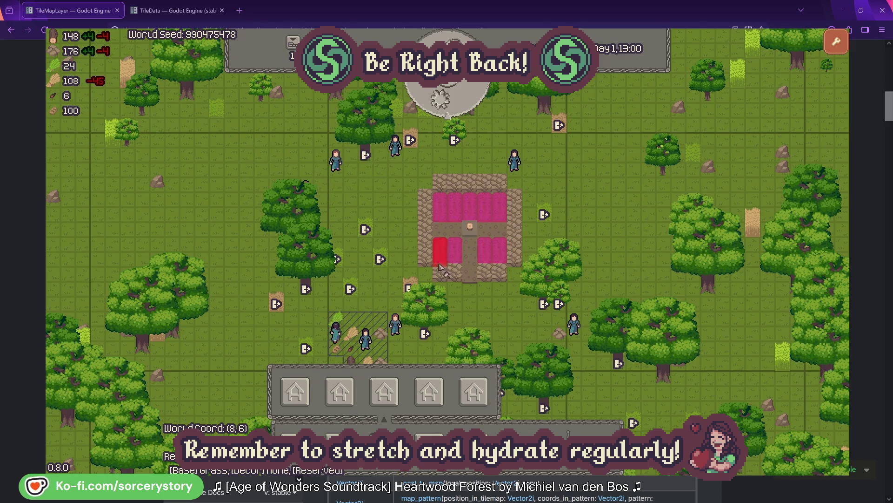
click(396, 219)
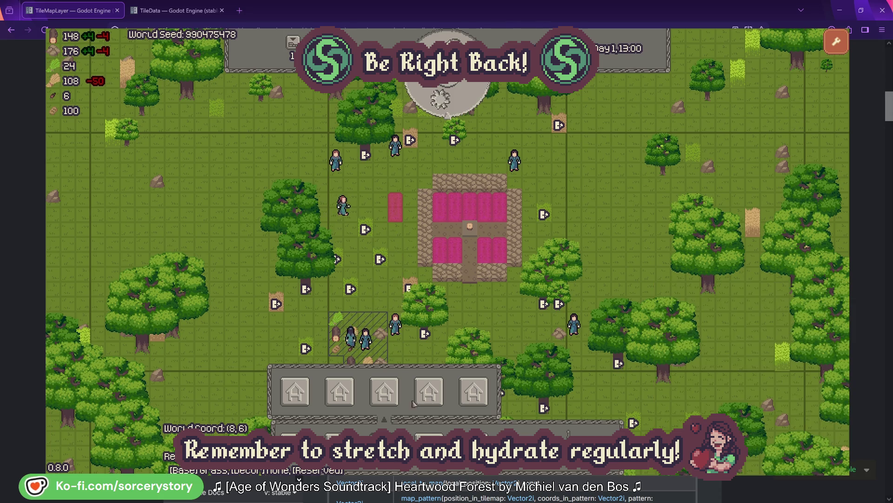
Place two furniture pieces just south of the house.
click(434, 397)
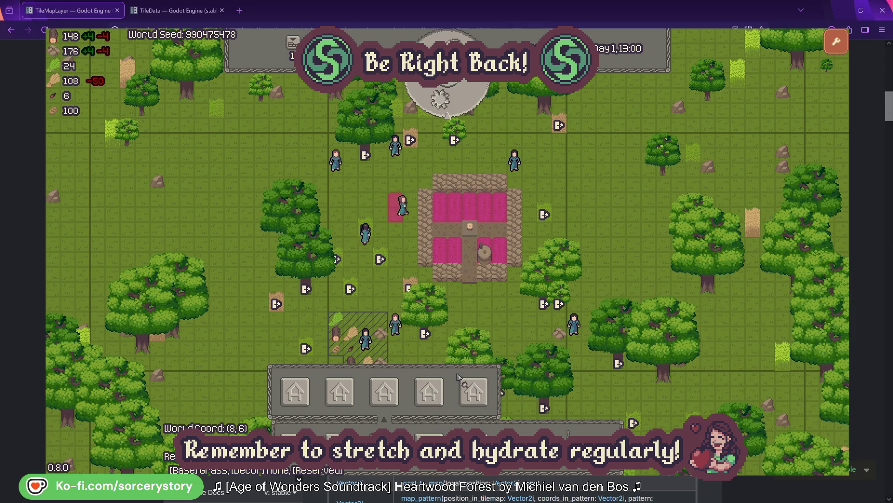
click(466, 321)
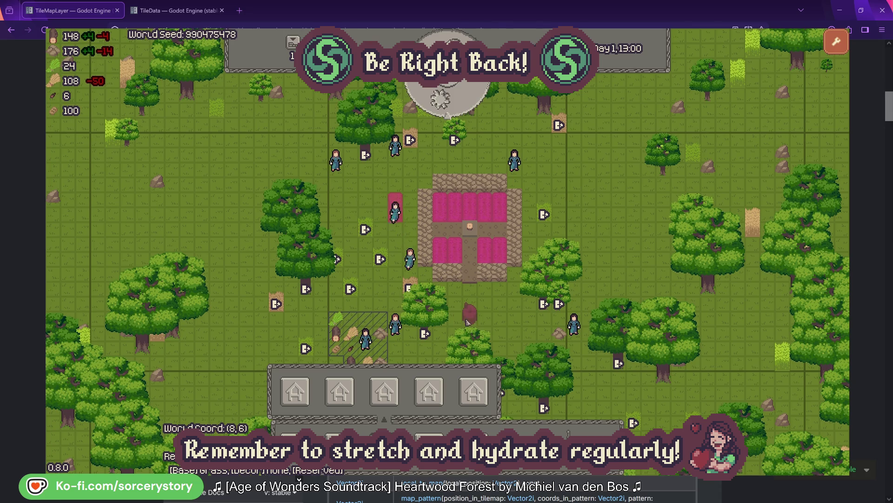
click(508, 325)
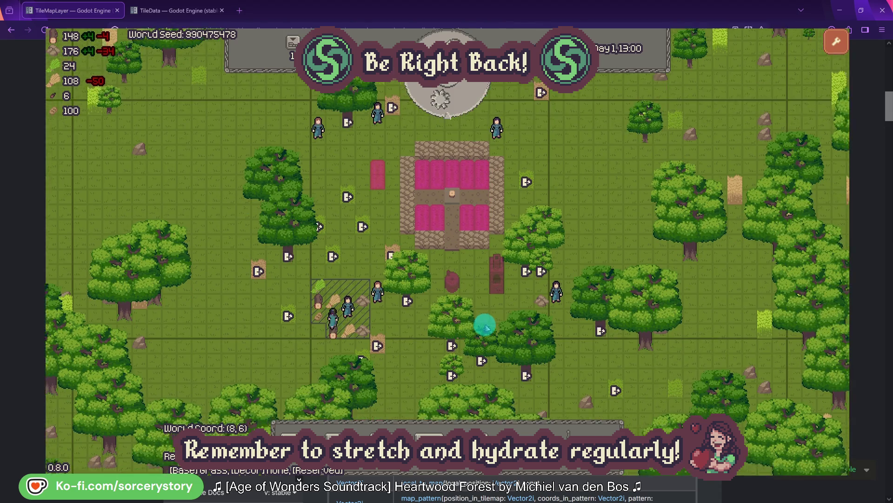
Pass eleven hours from 13:00 to Day 2, 00:00 as villagers sleep in the new beds.
drag(484, 325, 479, 305)
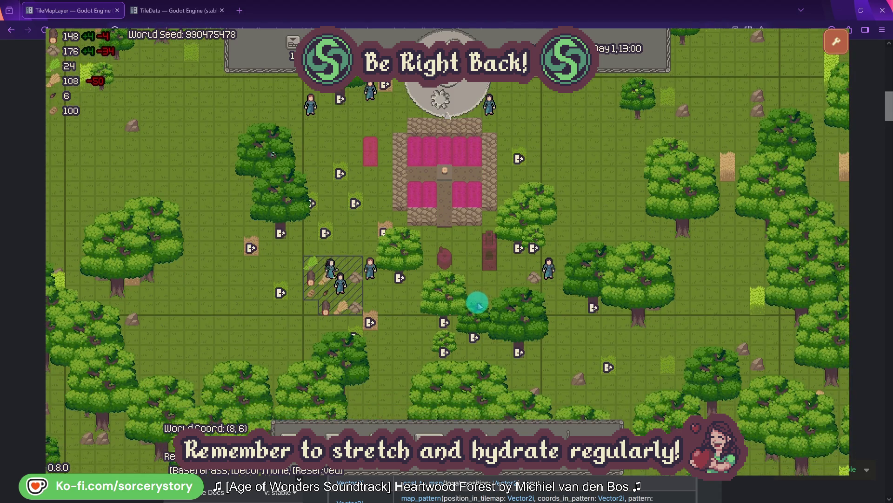
click(457, 103)
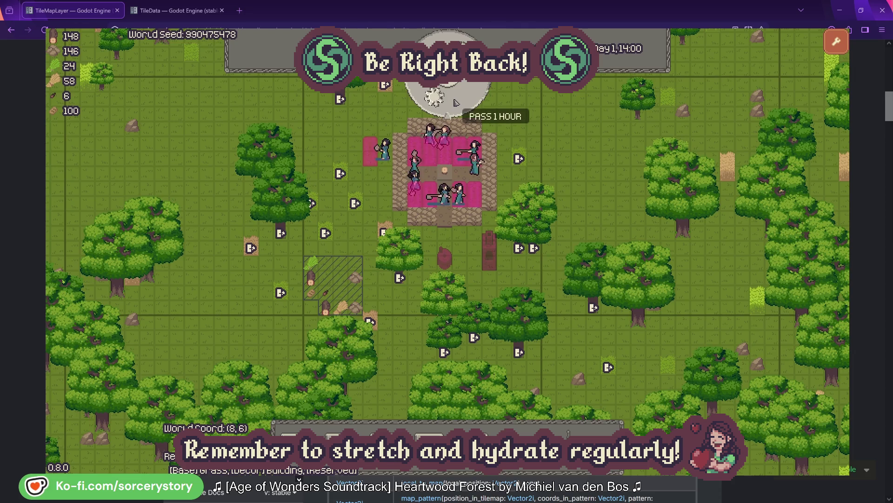
click(456, 102)
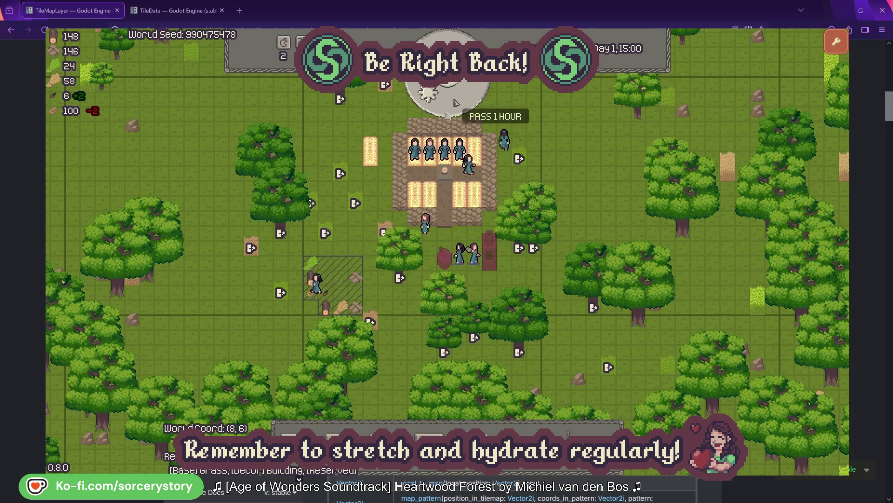
click(456, 102)
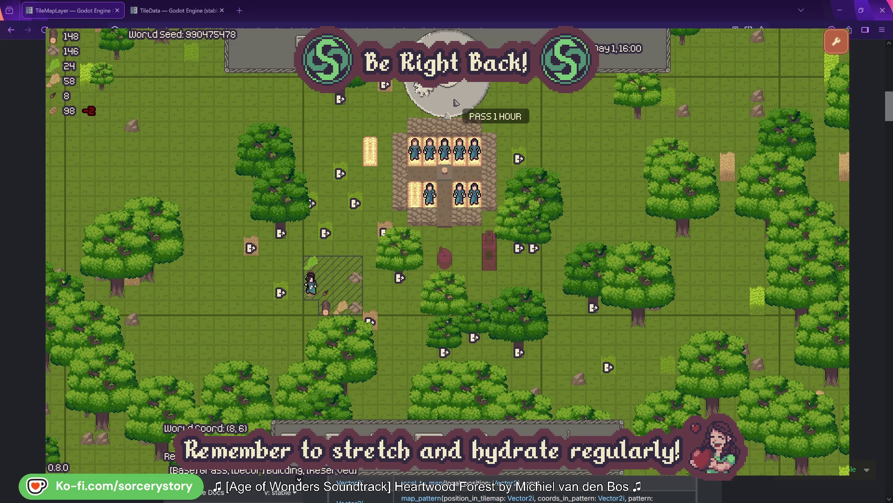
click(456, 102)
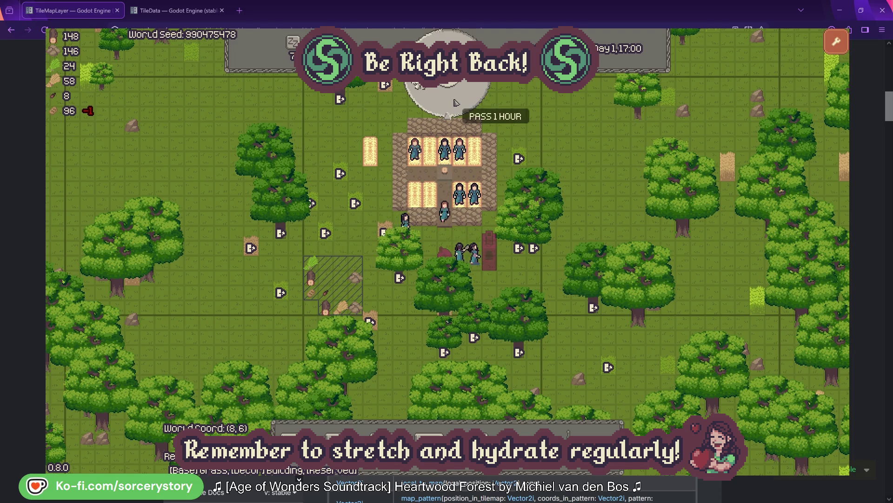
click(456, 103)
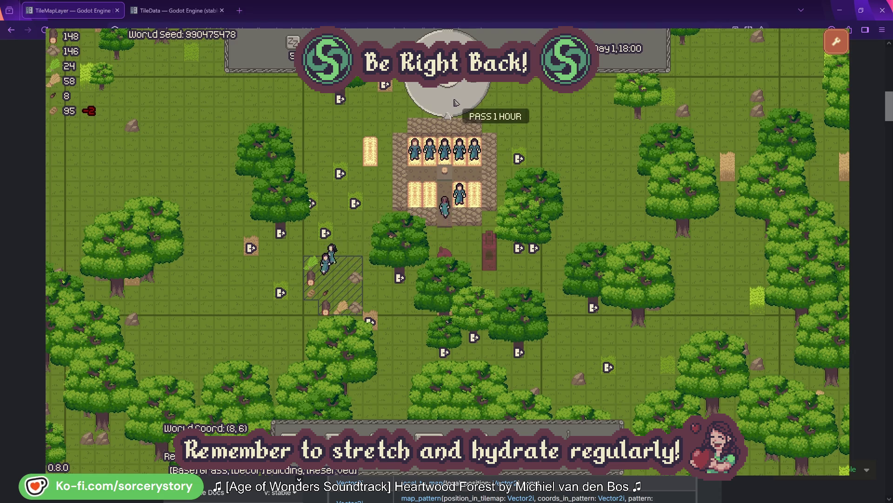
click(456, 102)
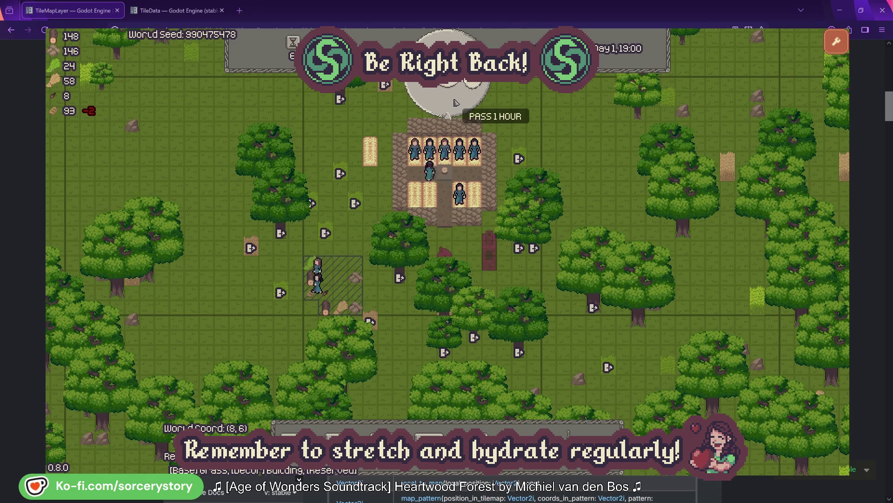
click(456, 102)
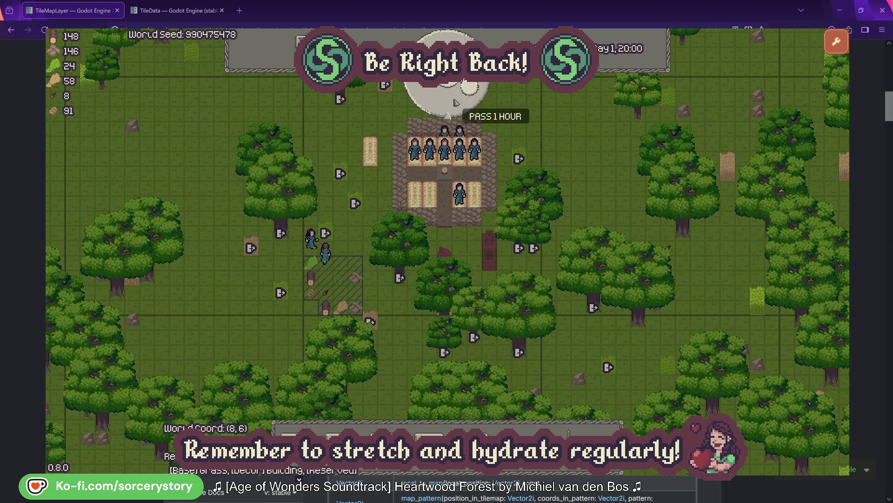
click(456, 102)
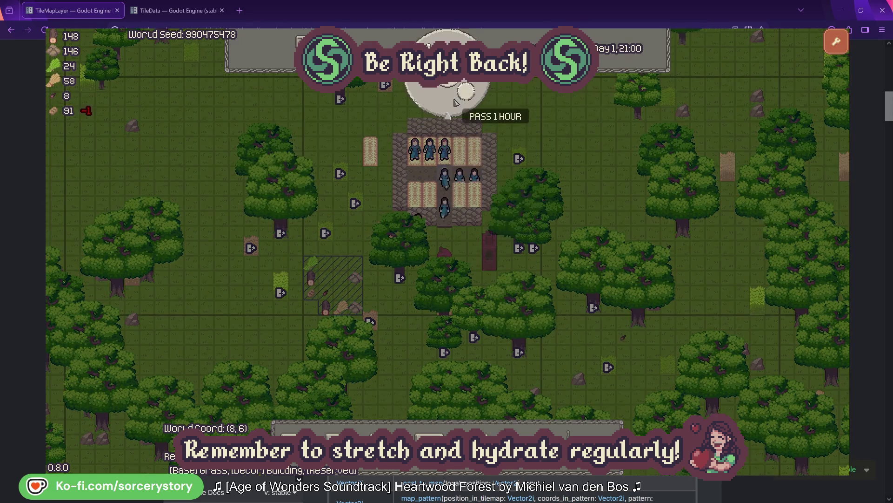
click(455, 102)
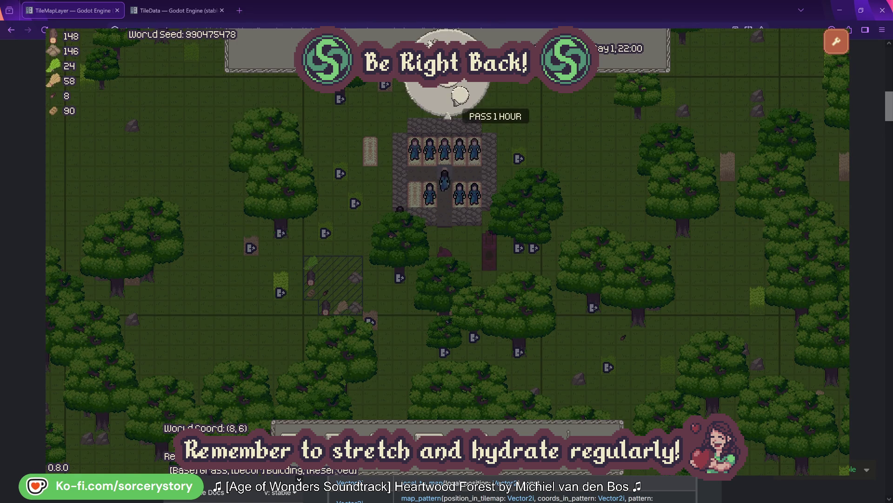
click(459, 97)
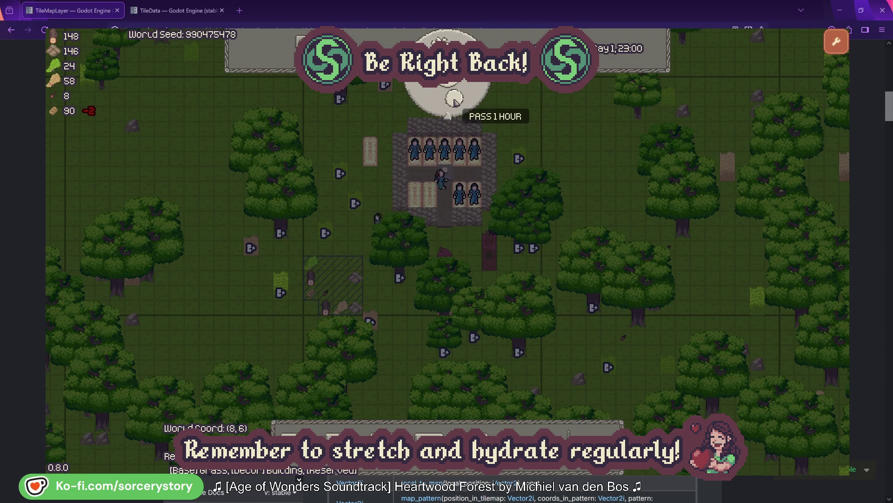
click(455, 99)
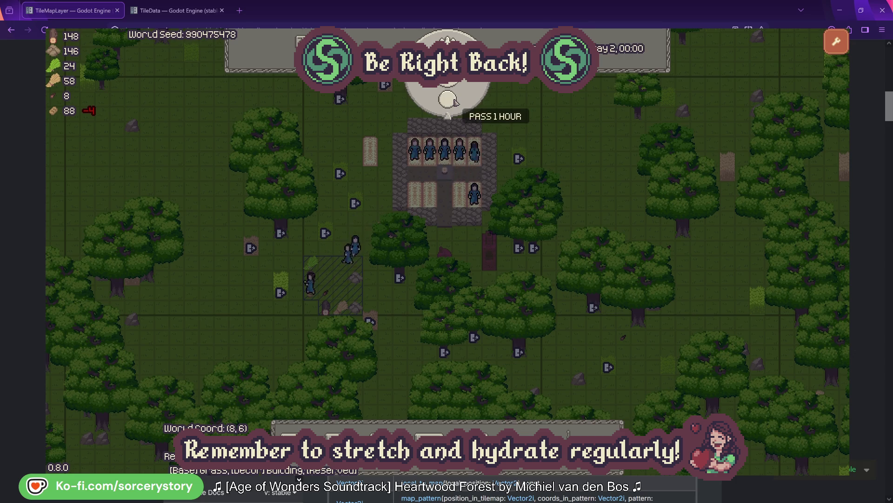
Pass the night hour by hour until Day 2, 07:00, when the villagers wake up.
click(454, 101)
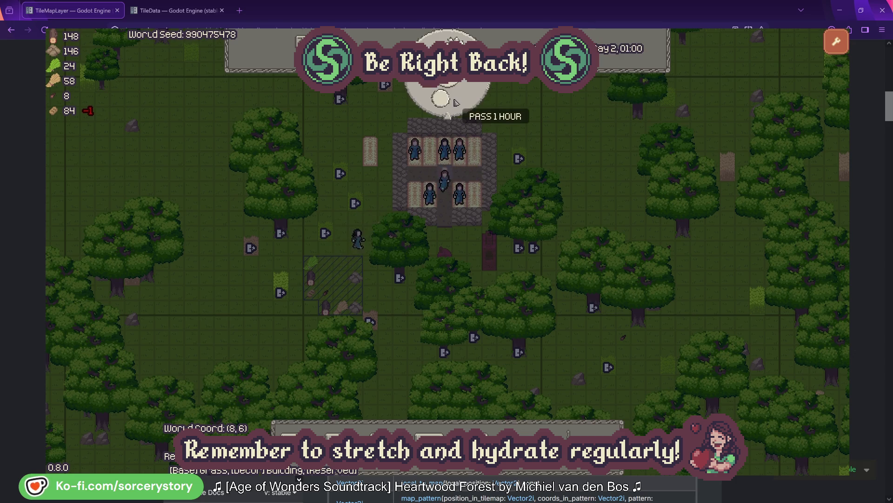
click(456, 102)
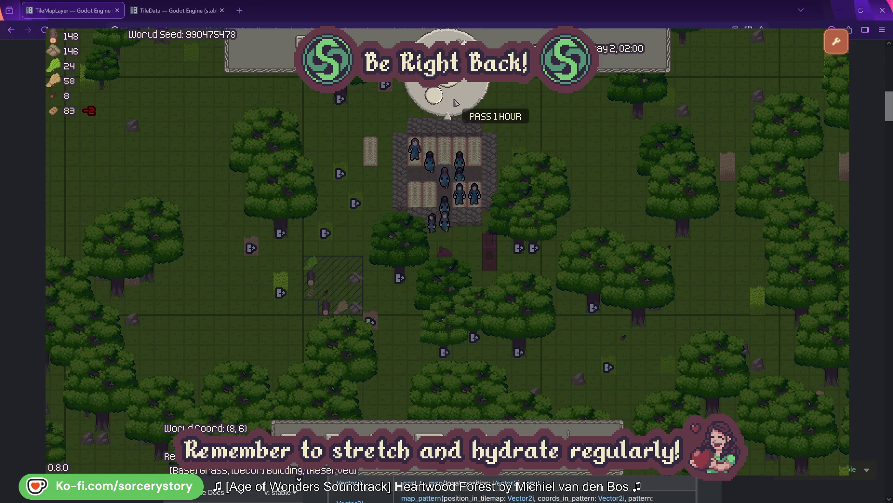
click(454, 101)
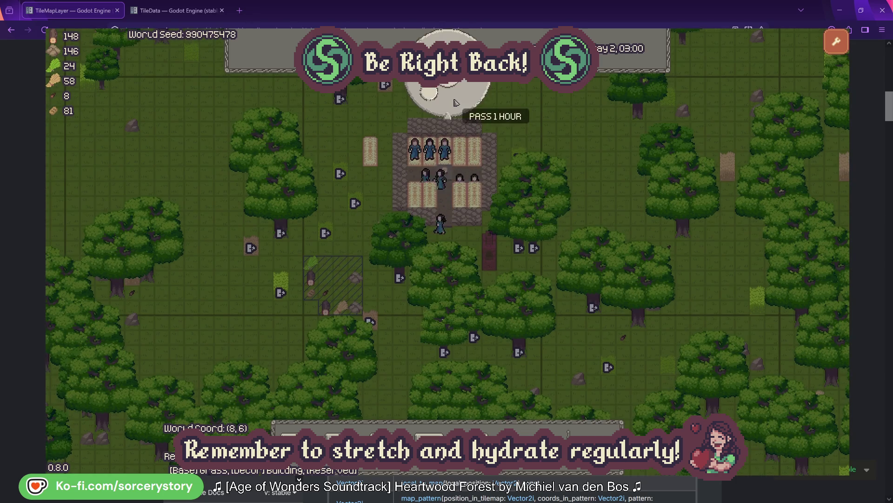
click(455, 102)
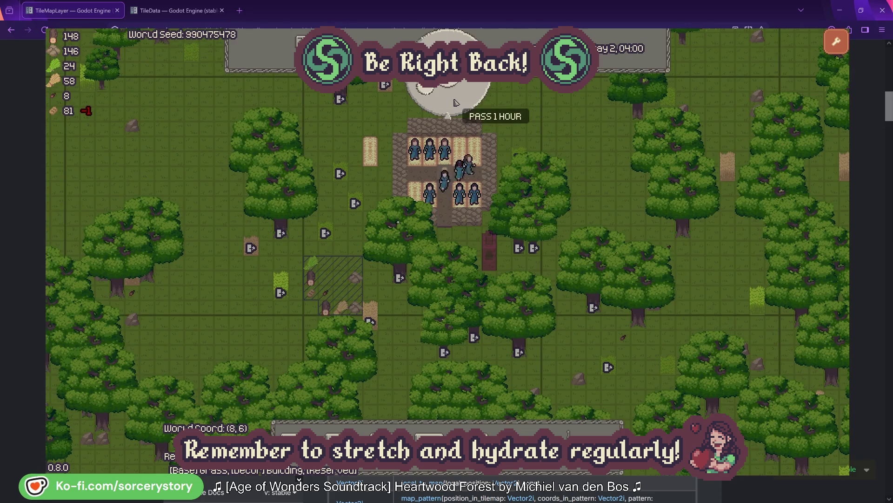
click(454, 102)
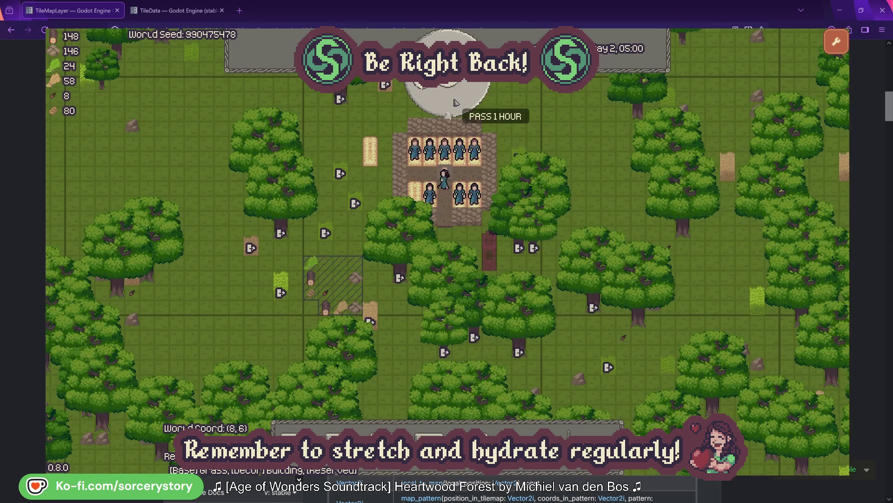
click(455, 102)
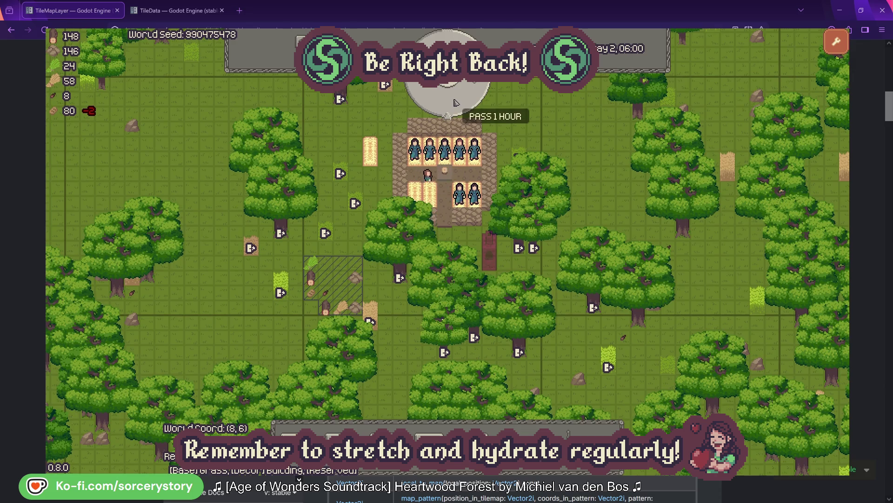
click(454, 102)
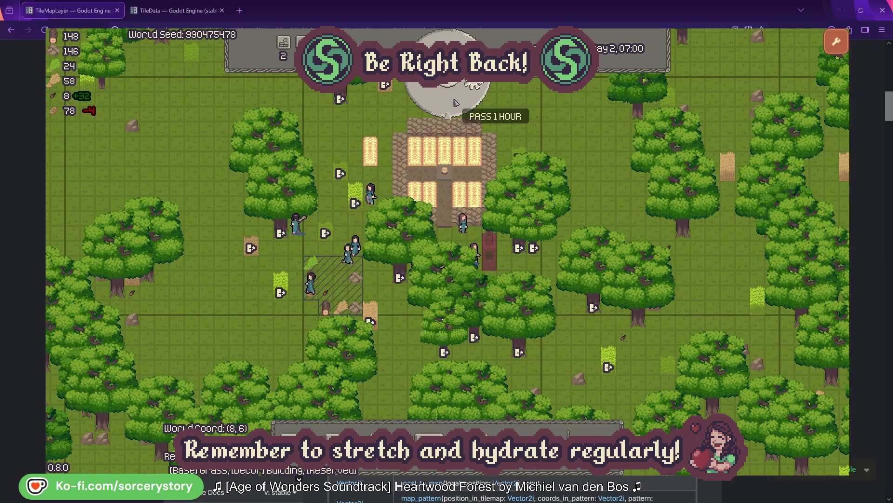
Pass hours from 08:00 to 19:00 while villagers gather resources, reaching stocks of 190 and 146.
click(455, 102)
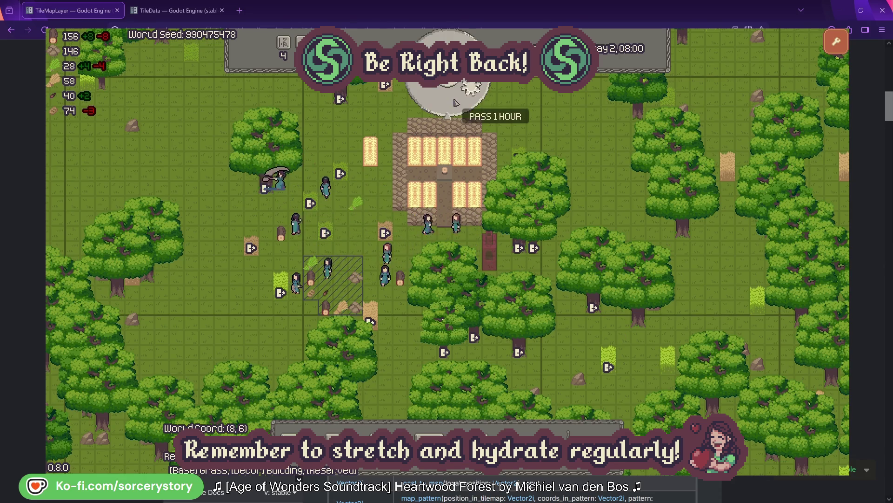
click(456, 102)
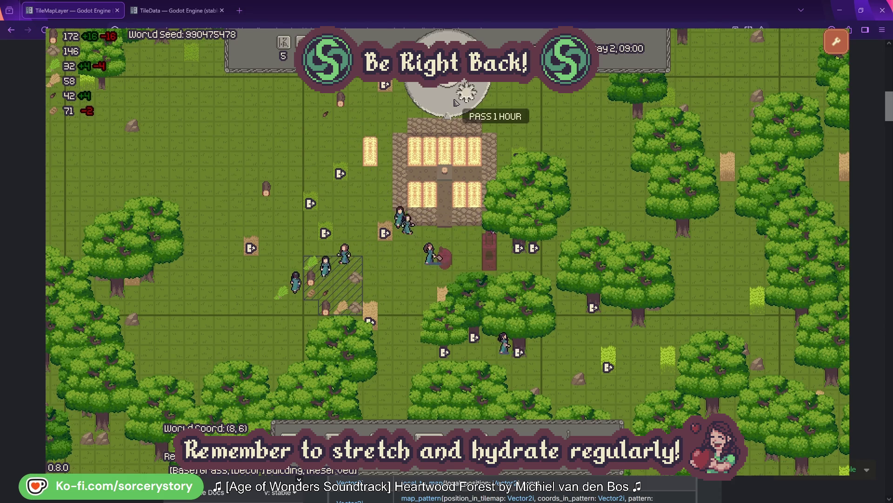
click(456, 101)
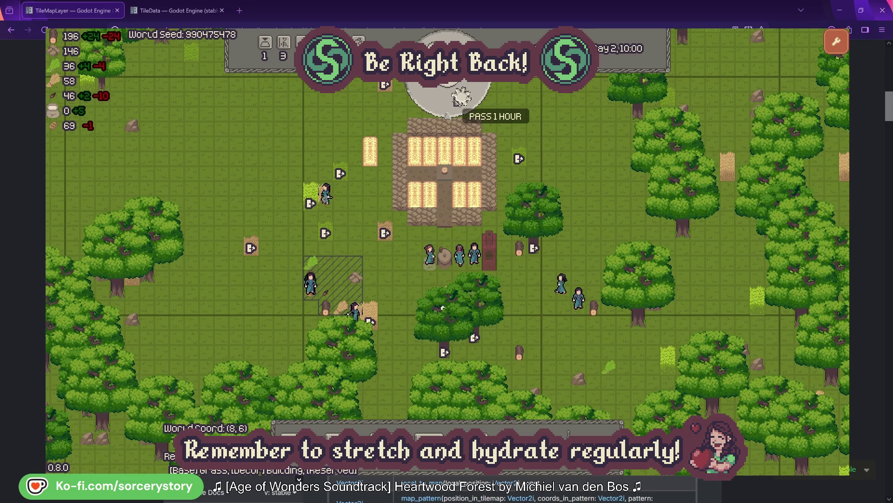
click(456, 101)
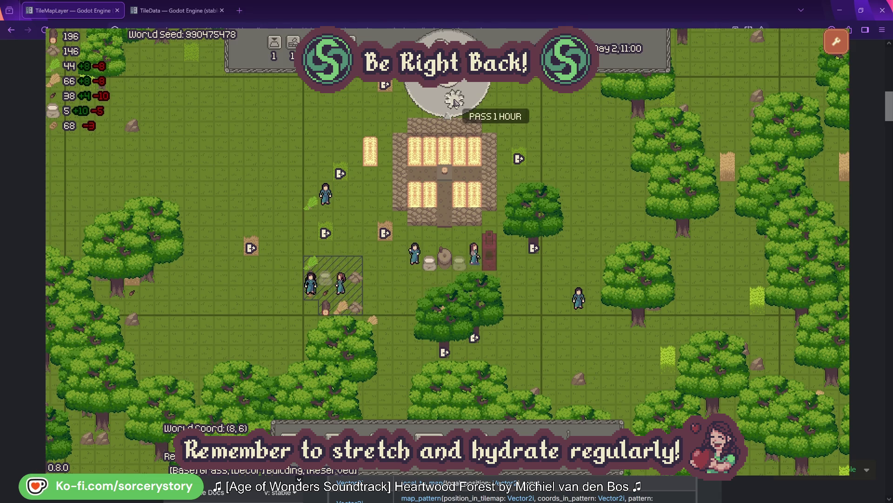
click(455, 101)
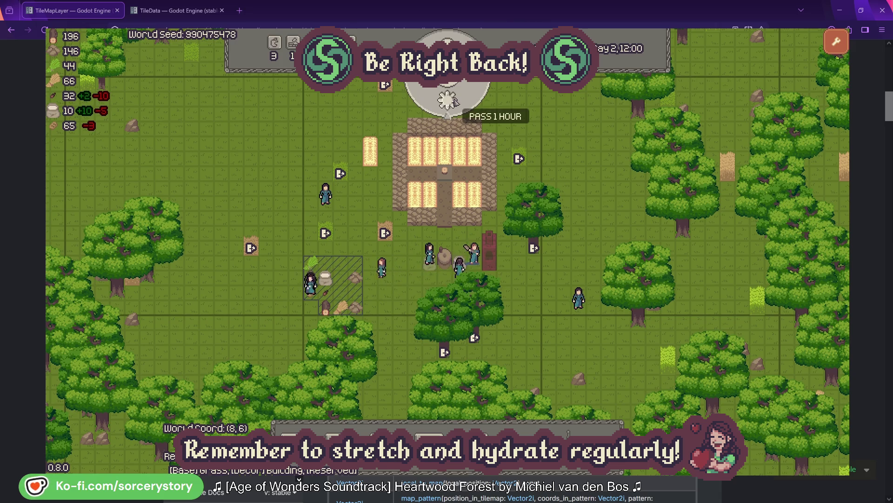
click(454, 100)
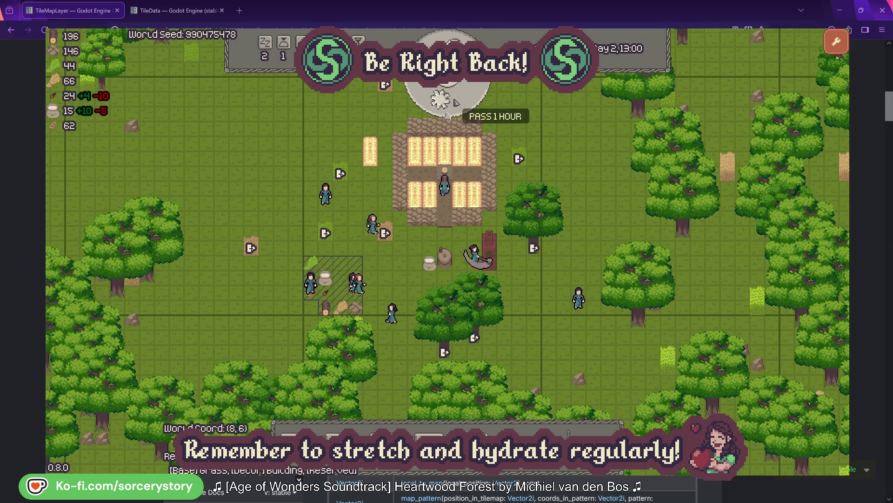
click(455, 100)
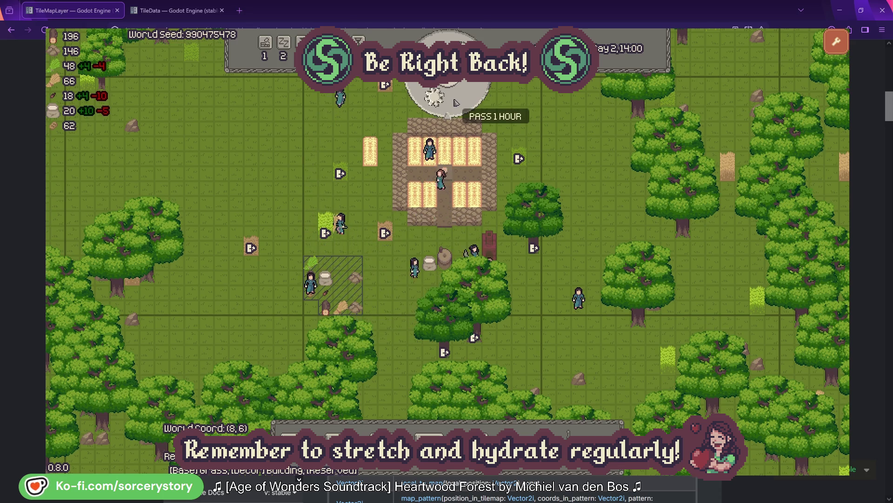
click(455, 100)
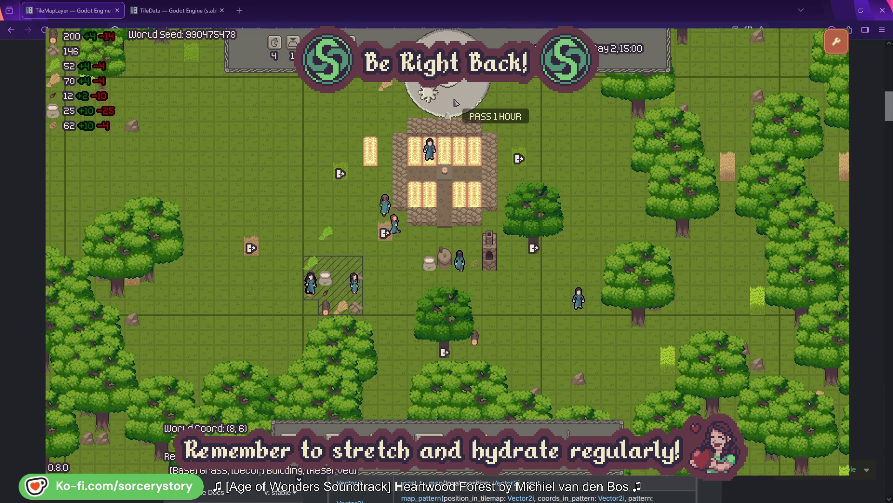
click(455, 101)
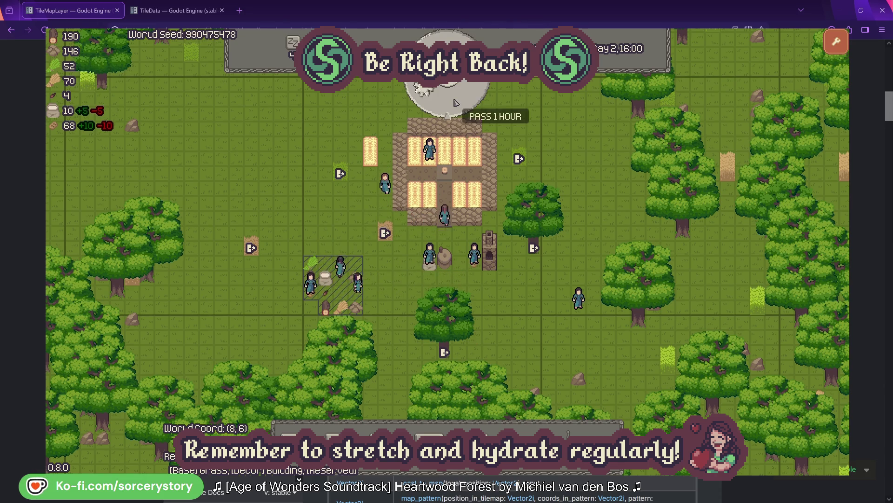
click(455, 101)
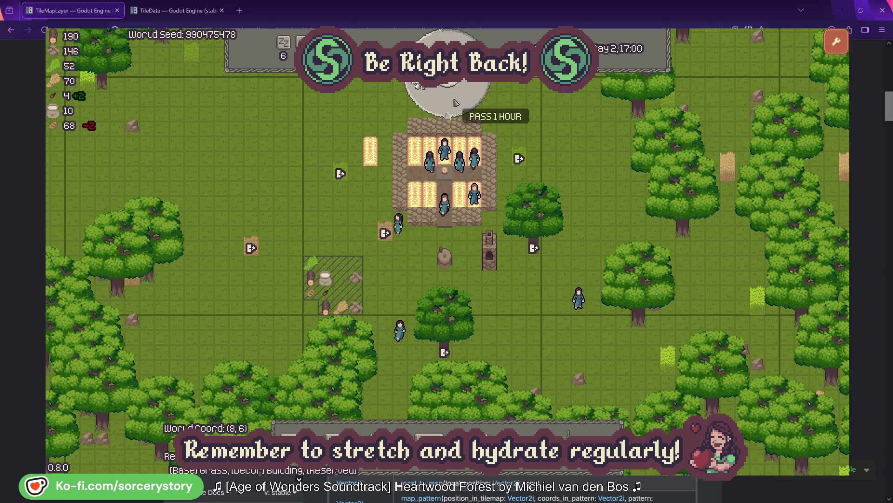
click(454, 101)
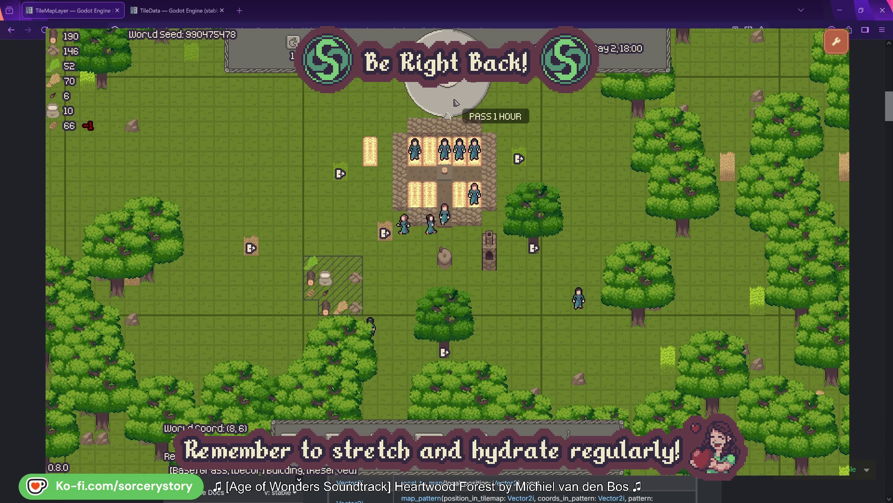
click(455, 100)
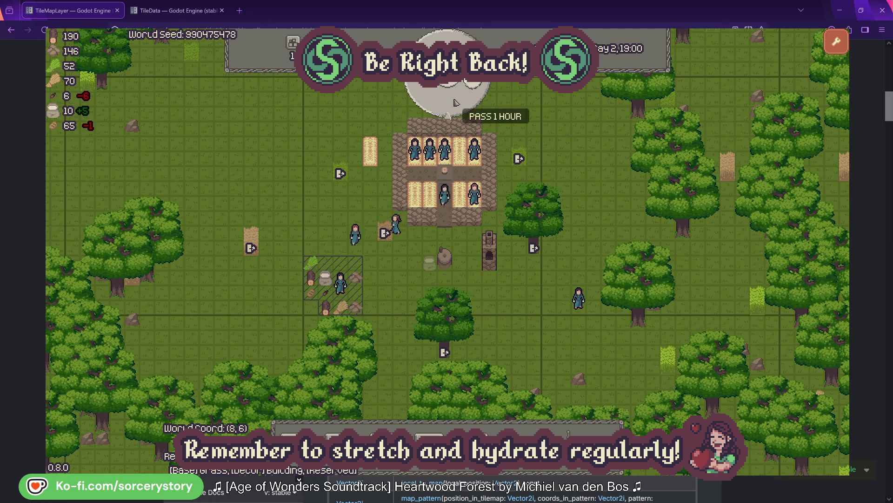
Reset to a fresh Day 1 map and mark an area of trees for chopping.
key(r)
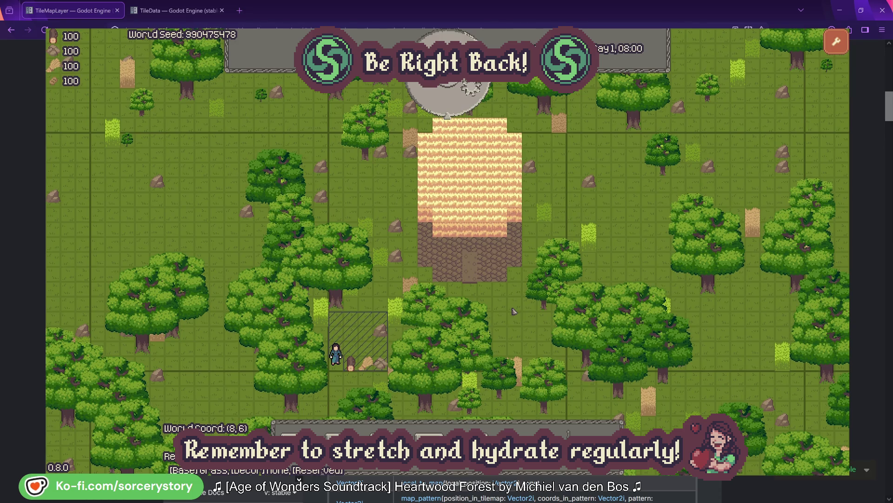
click(508, 375)
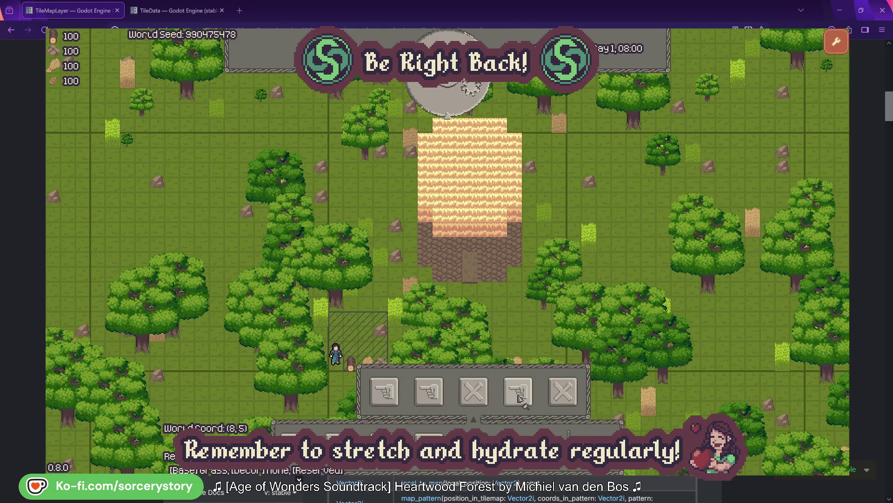
mouse_move(238, 128)
mouse_down()
mouse_move(554, 358)
mouse_move(642, 410)
mouse_move(684, 419)
mouse_move(652, 426)
mouse_move(652, 406)
mouse_up()
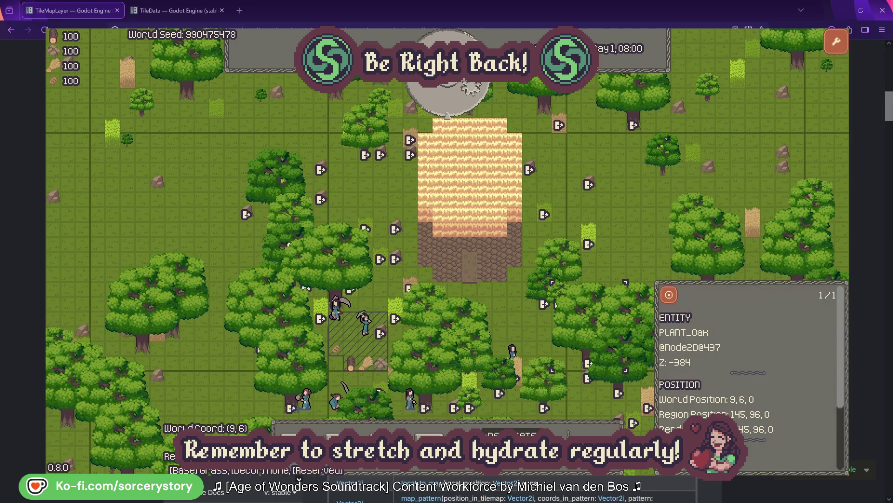
Pass hours from 09:00 to Day 1, 12:00 as villagers chop, reaching stocks of 144 and 172.
click(475, 102)
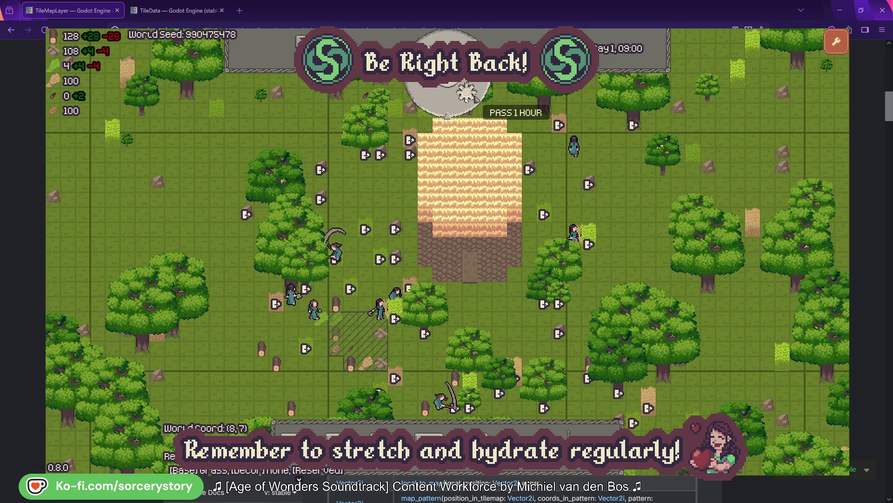
click(475, 98)
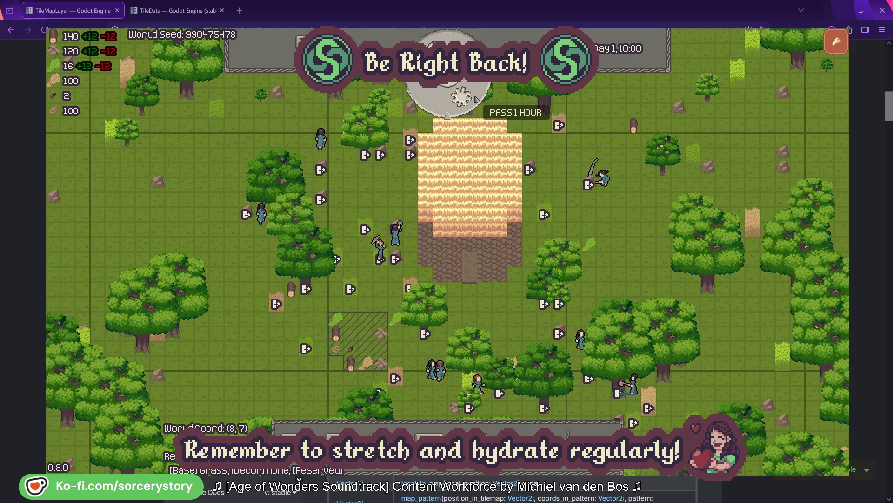
click(474, 97)
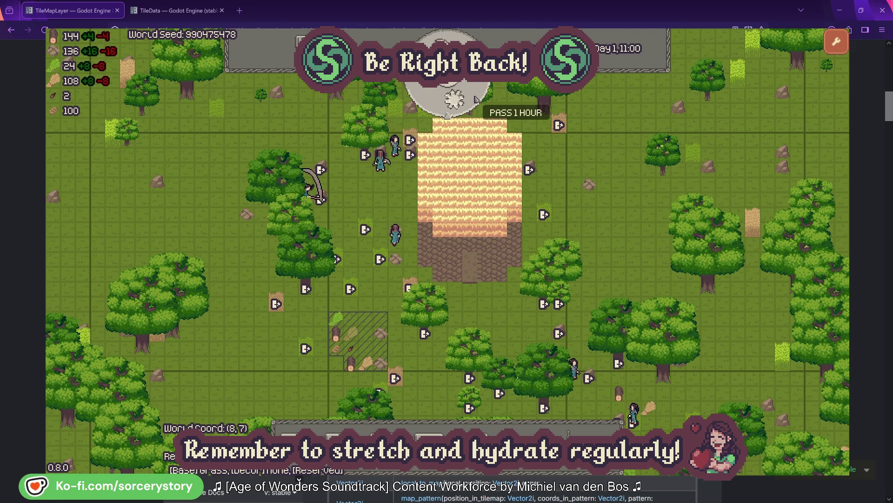
click(475, 98)
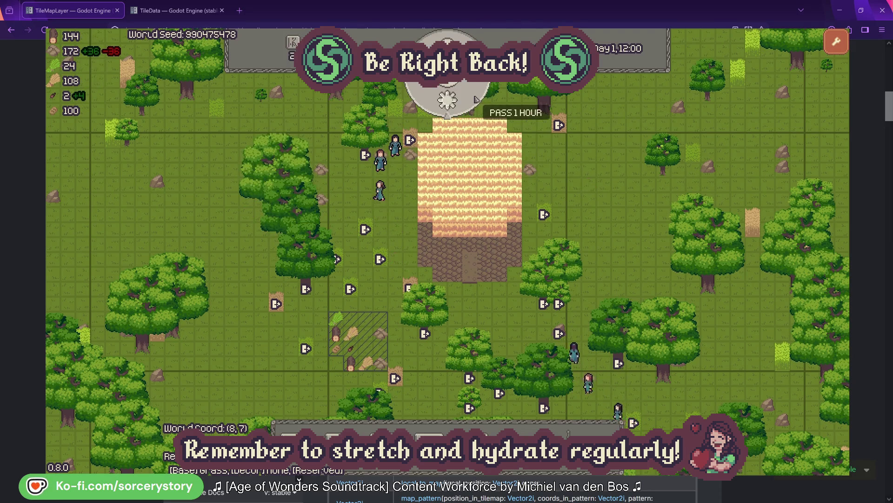